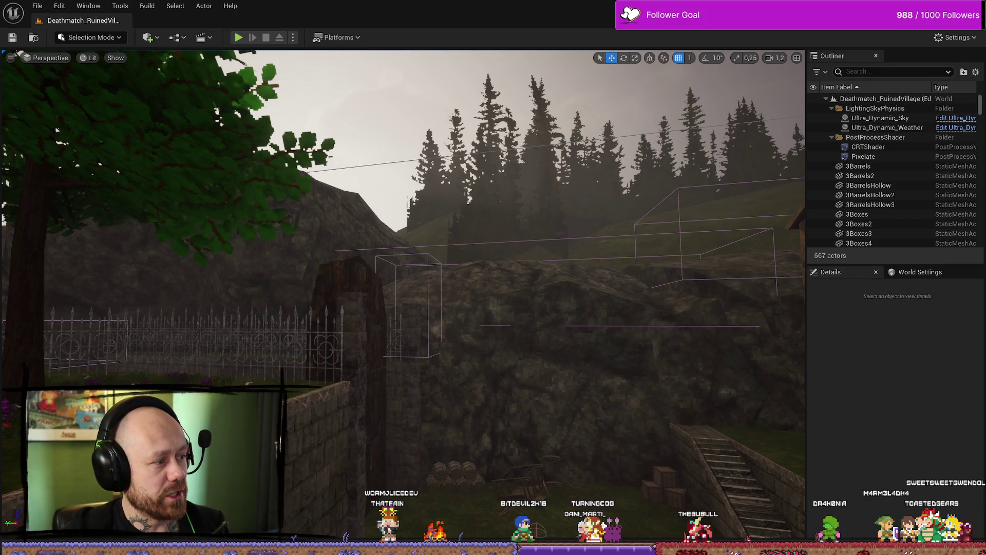
- Switch briefly to the Steam store page and back to the level editor
key("alt+Tab")
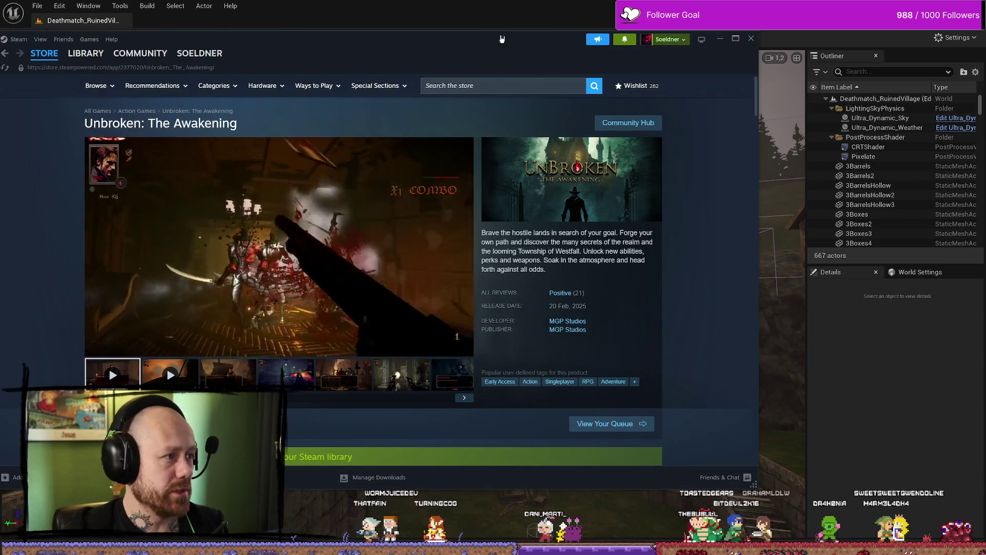
key("alt+Tab")
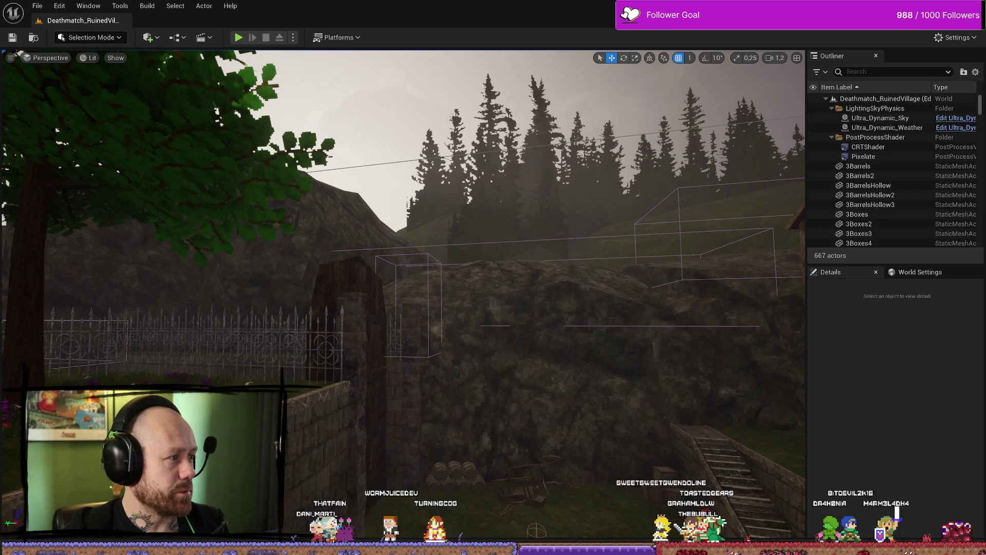
key("alt+Tab")
key("alt+Tab")
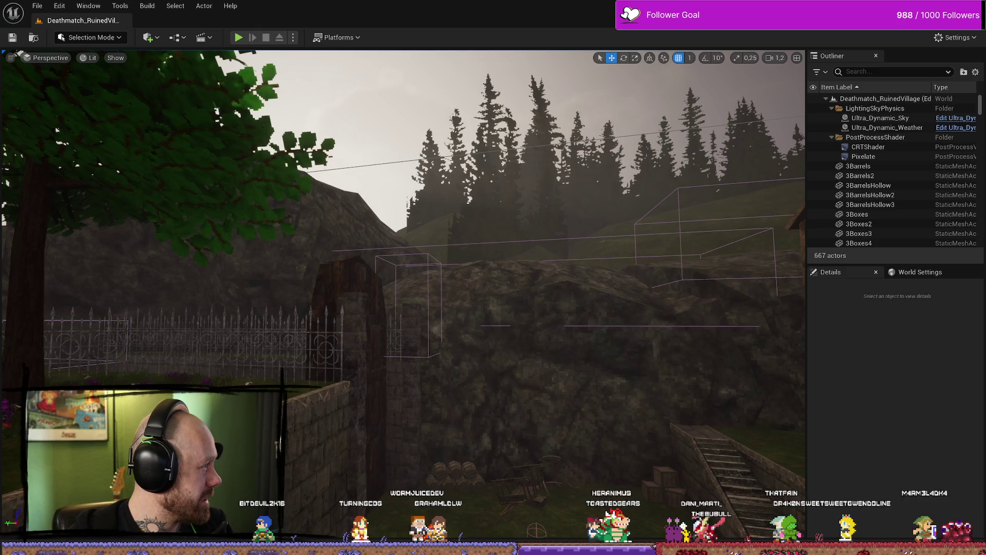
- Bring up the 'AI Content on Steam' article in Opera and scroll to its AI disclosure bullets
key("alt+Tab")
left_click_drag(369, 73, 489, 62)
scroll(385, 202, "up", 3)
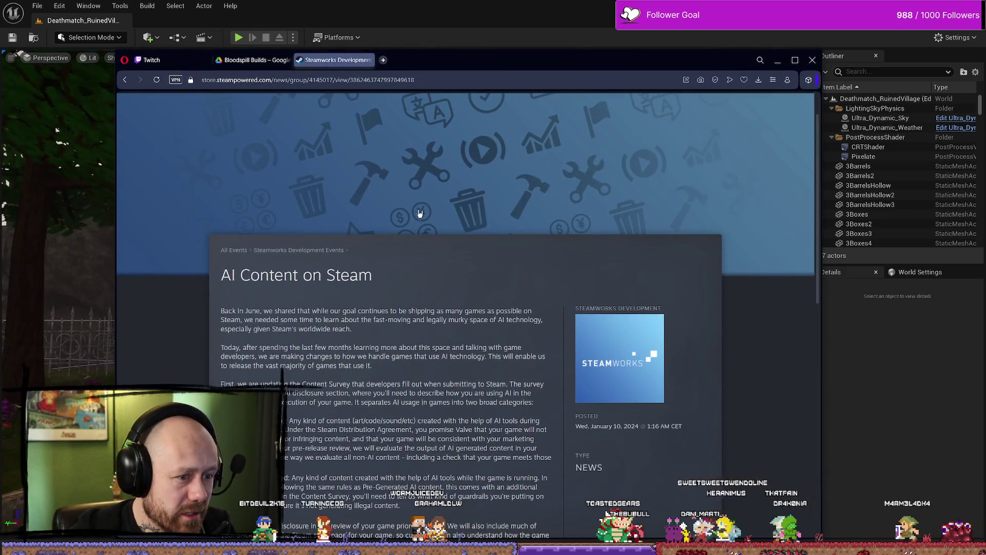
scroll(618, 351, "down", 2)
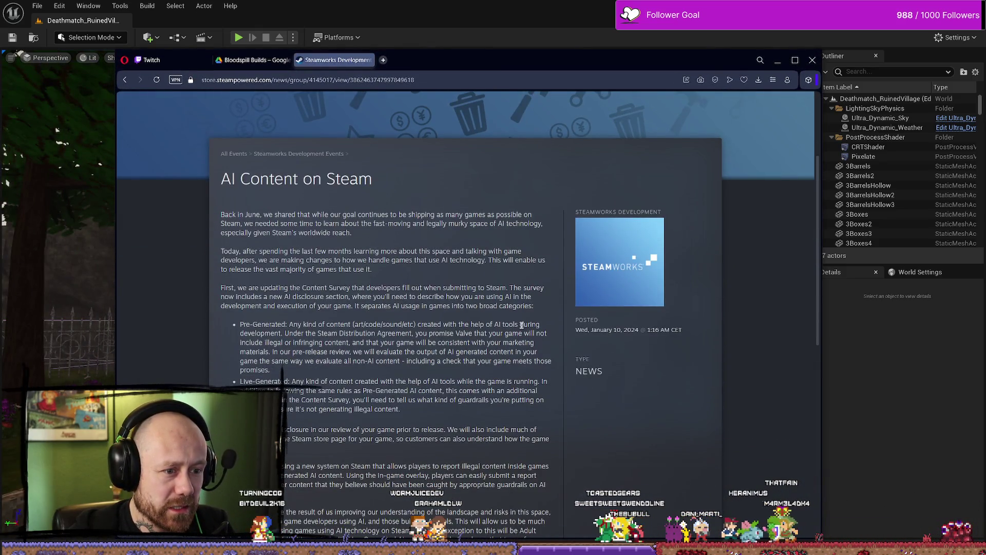
scroll(308, 250, "down", 2)
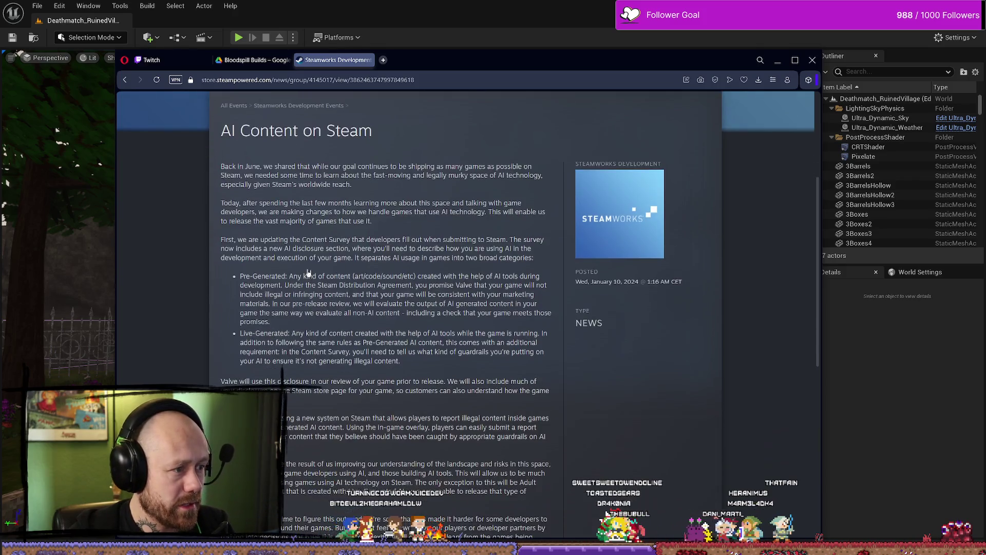
mouse_move(337, 232)
left_mouse_down()
mouse_move(478, 229)
mouse_move(354, 202)
mouse_move(414, 227)
left_mouse_up()
left_click(343, 228)
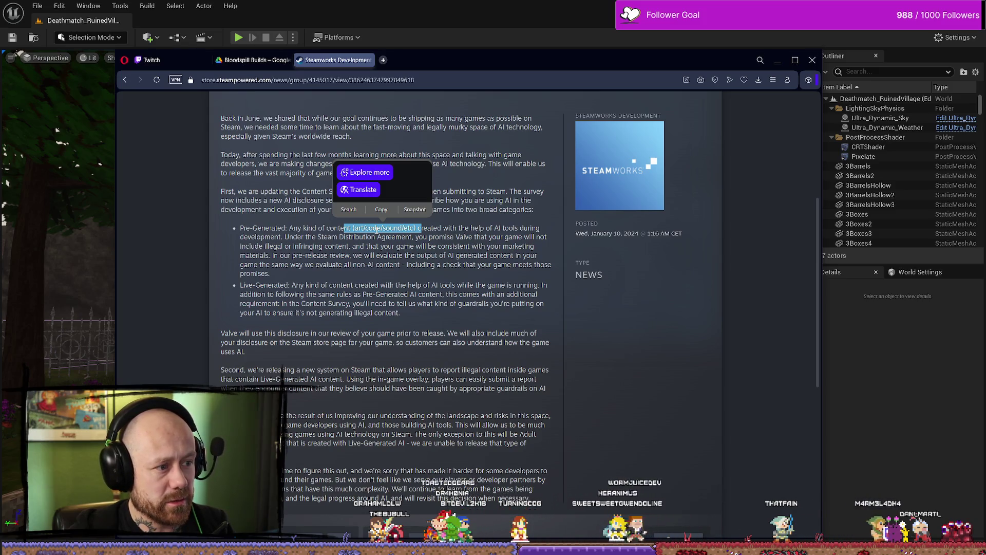
scroll(575, 243, "down", 2)
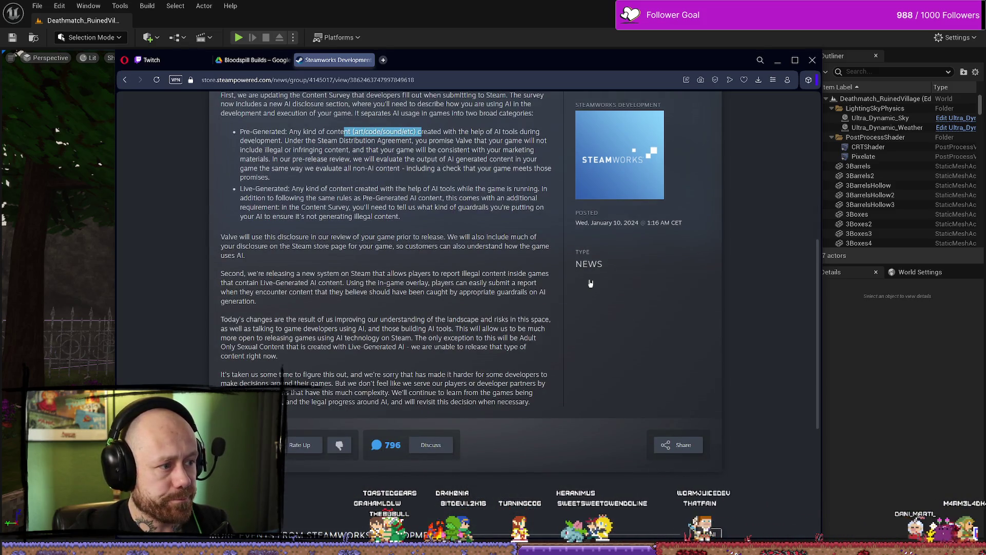
scroll(597, 282, "up", 1)
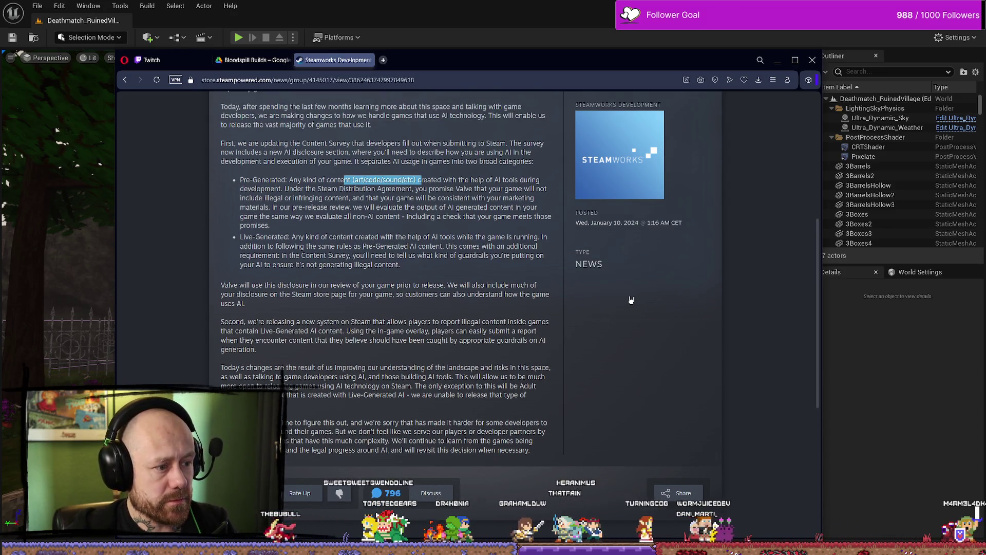
- Shift the browser right, reread the disclosure rules and select the word 'code' before leaving Opera
mouse_move(586, 62)
left_mouse_down()
mouse_move(705, 77)
mouse_move(637, 72)
left_mouse_up()
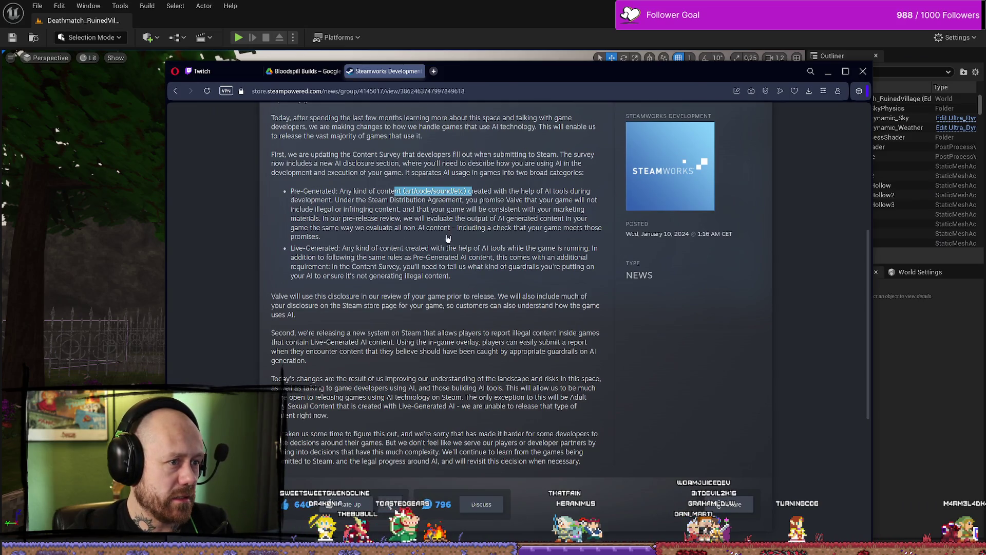
scroll(403, 244, "down", 3)
scroll(402, 243, "up", 3)
scroll(451, 277, "up", 2)
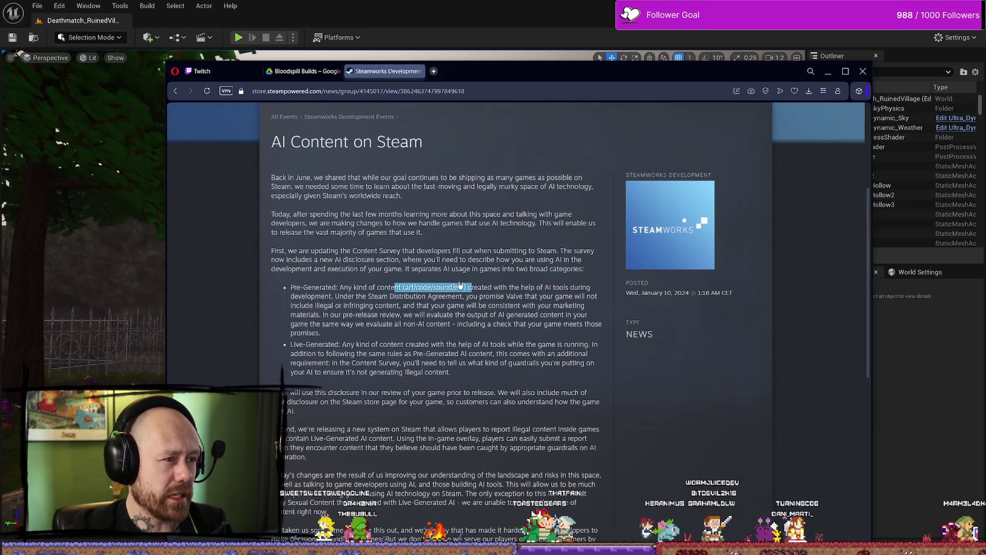
scroll(459, 283, "down", 2)
left_click(452, 272)
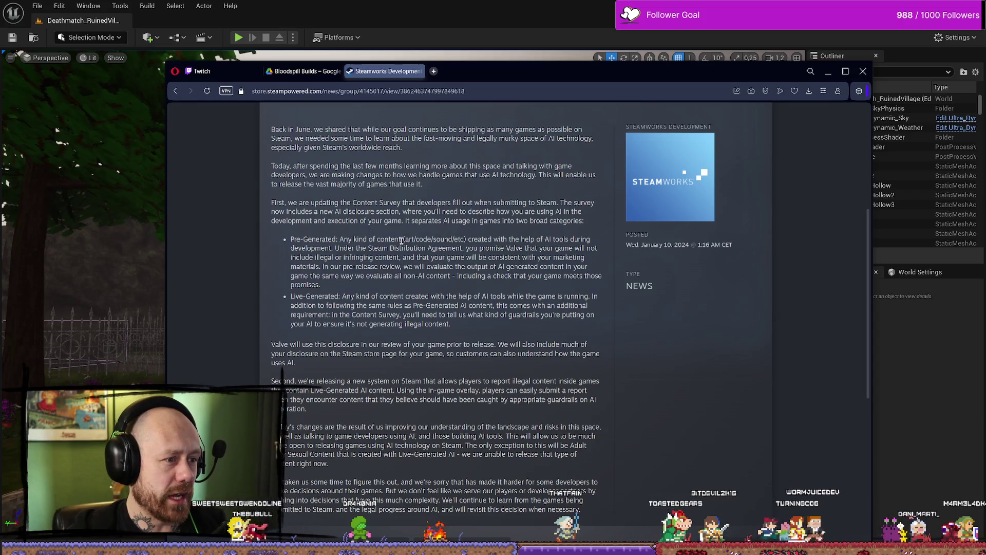
double_click(423, 239)
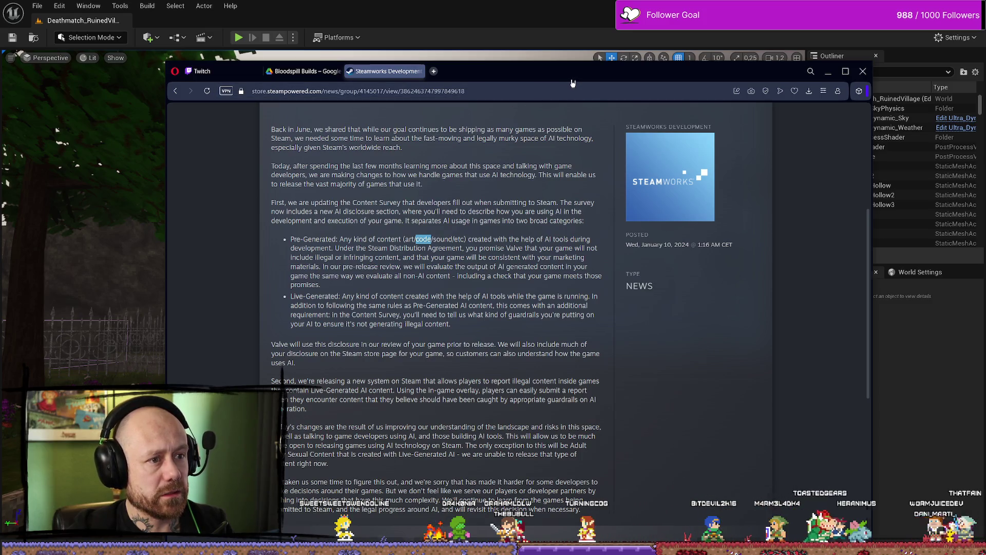
key("alt+Tab")
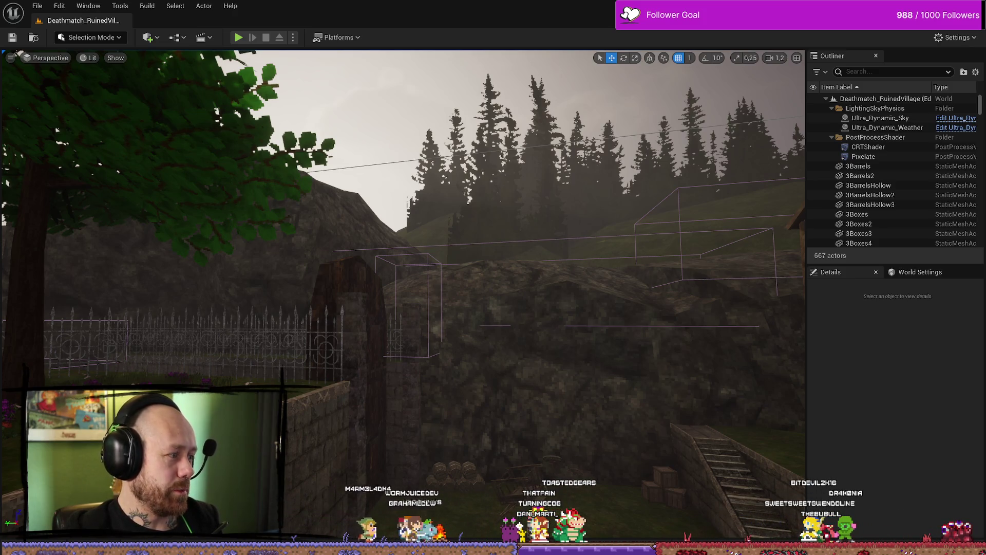
- Fly the viewport camera from the rocky gate and tilt down over the ruined village houses
left_click_drag(458, 277, 442, 232)
left_click_drag(423, 337, 588, 288)
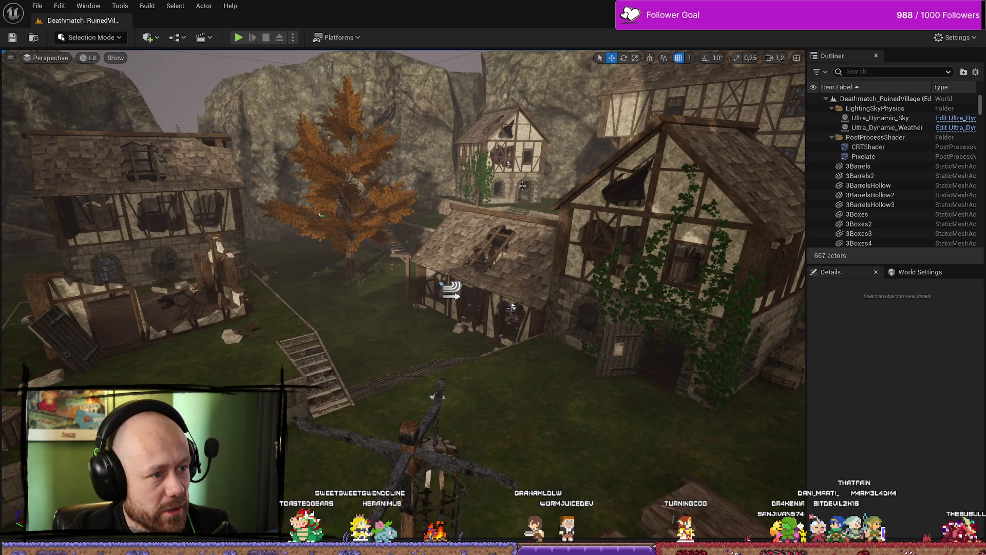
scroll(522, 200, "down", 3)
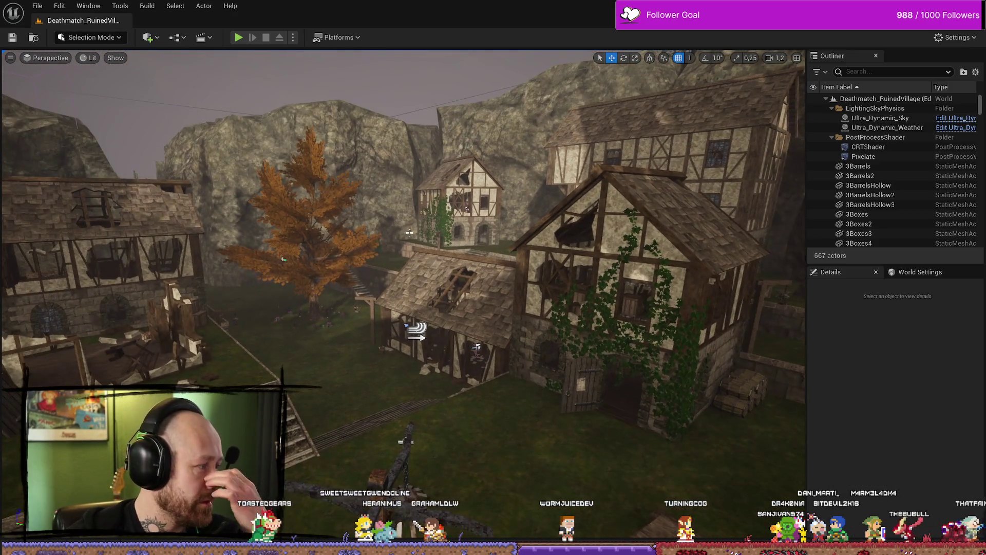
mouse_move(409, 233)
left_mouse_down()
mouse_move(401, 246)
mouse_move(439, 258)
left_mouse_up()
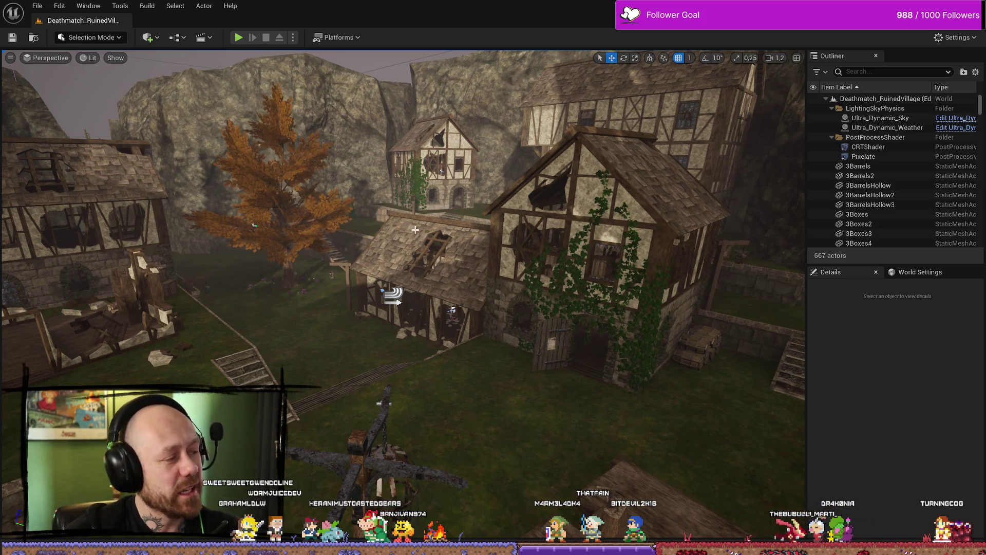
scroll(378, 249, "up", 5)
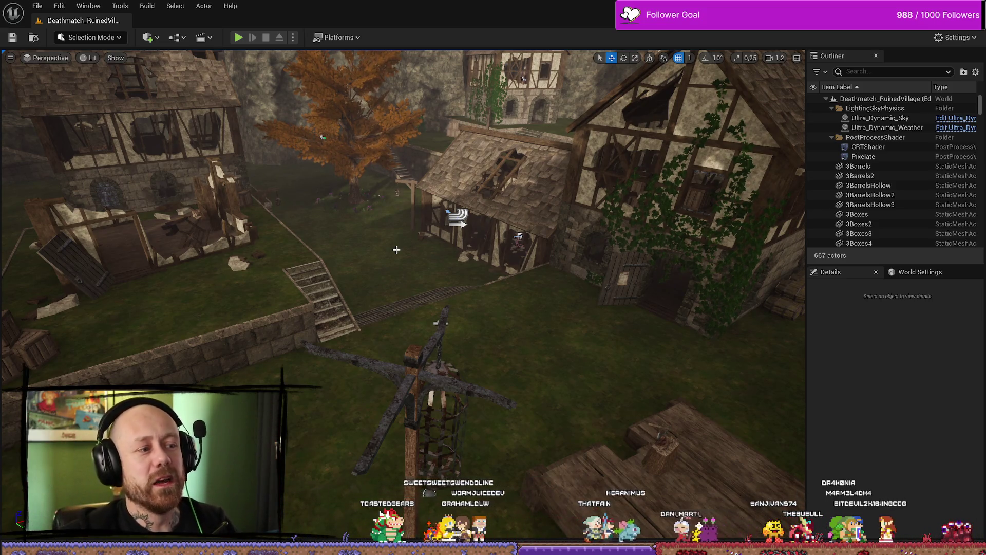
scroll(397, 249, "up", 2)
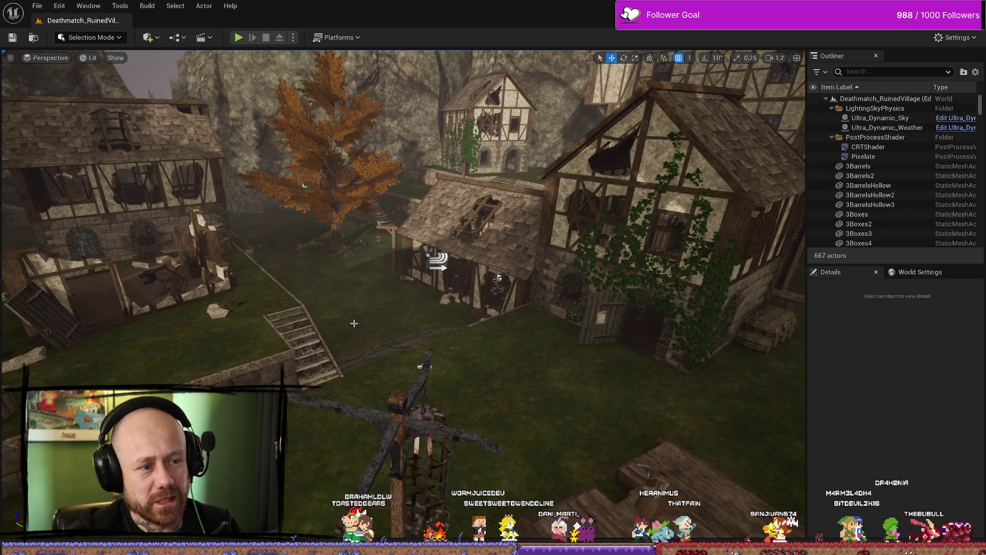
scroll(379, 314, "down", 2)
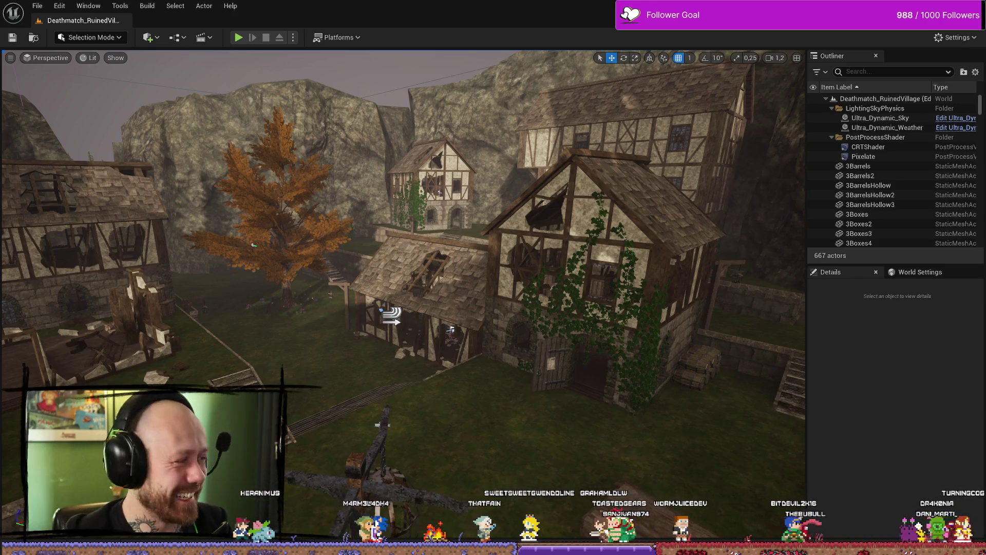
mouse_move(434, 262)
left_mouse_down()
mouse_move(434, 236)
mouse_move(435, 263)
left_mouse_up()
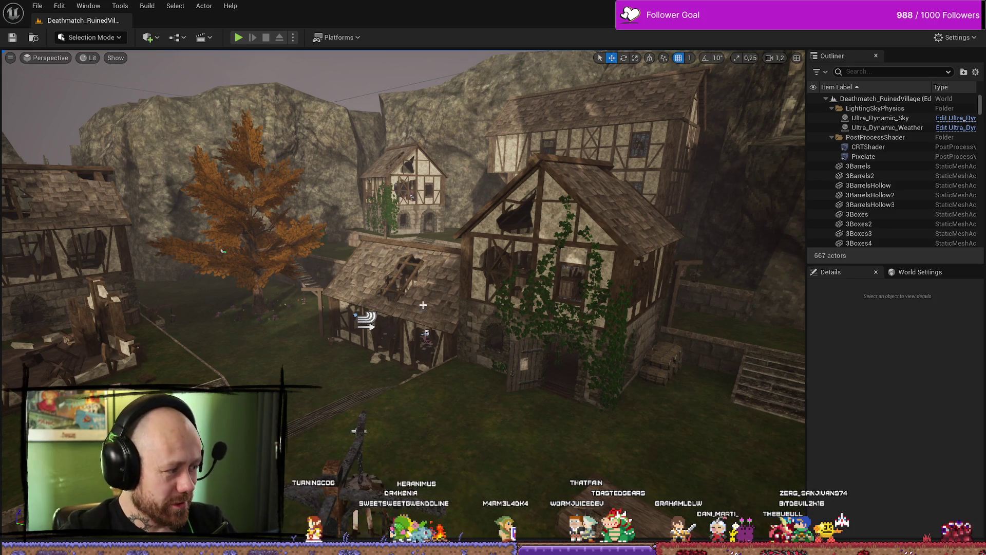
key("ctrl+space")
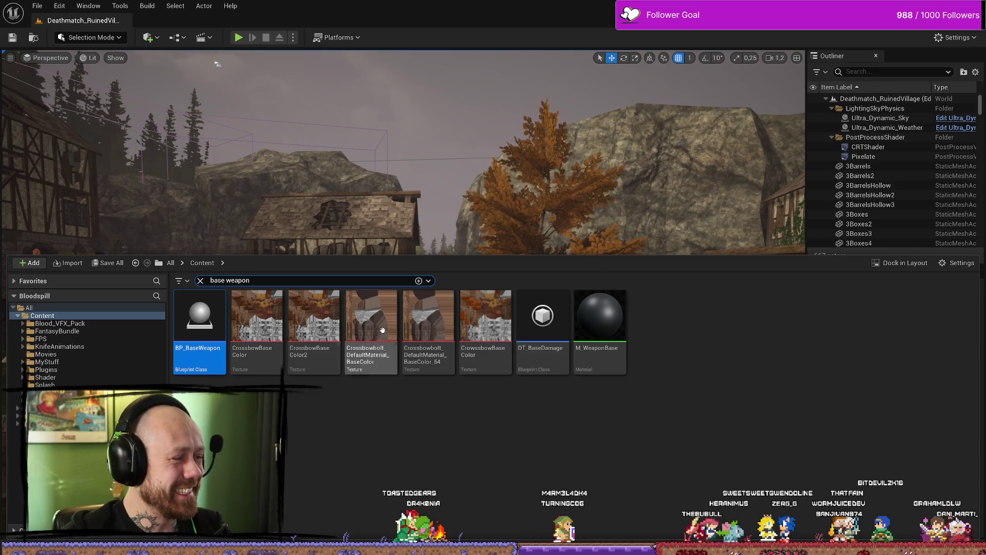
- Clear the base weapon search and browse into the FPS/Maps folder in the content browser
left_click(201, 281)
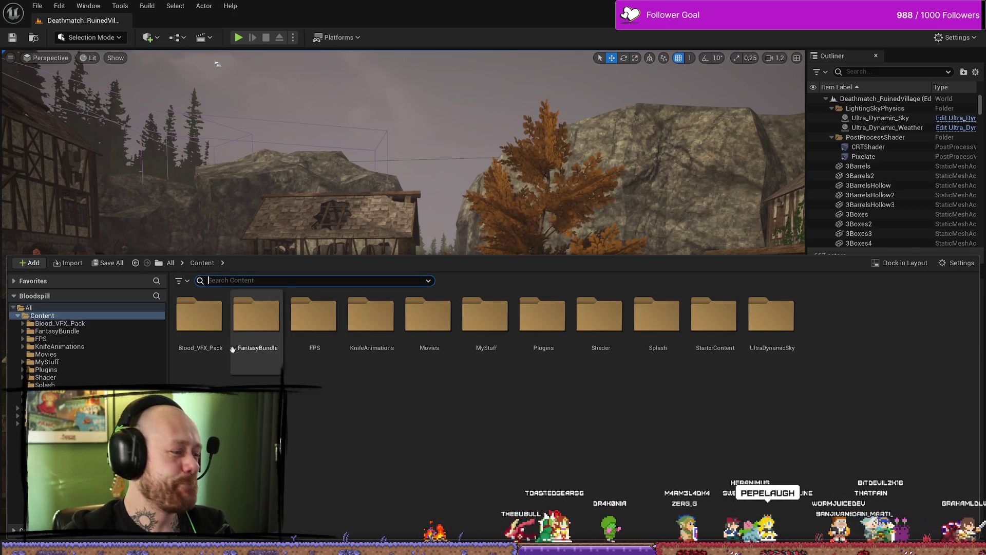
left_click(82, 324)
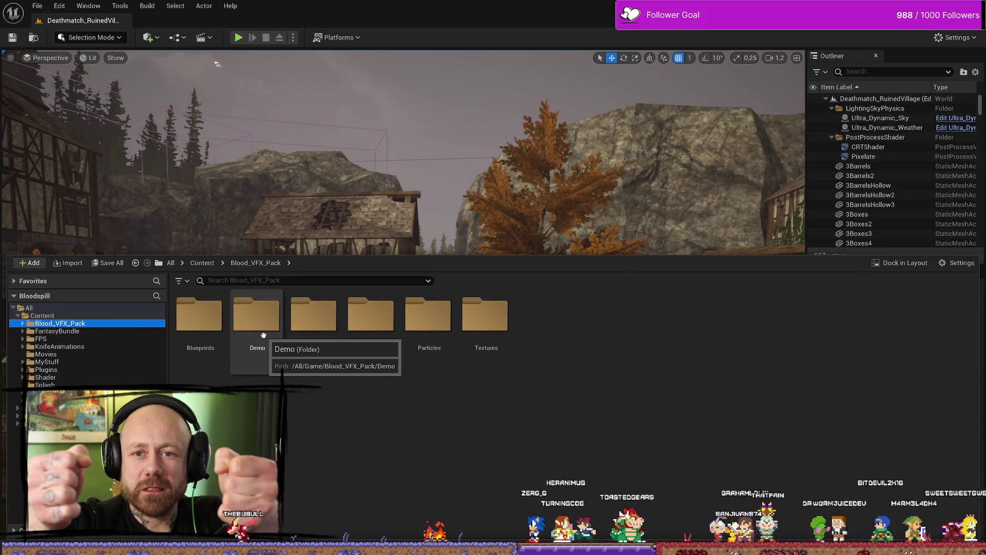
left_click(476, 419)
left_click(41, 338)
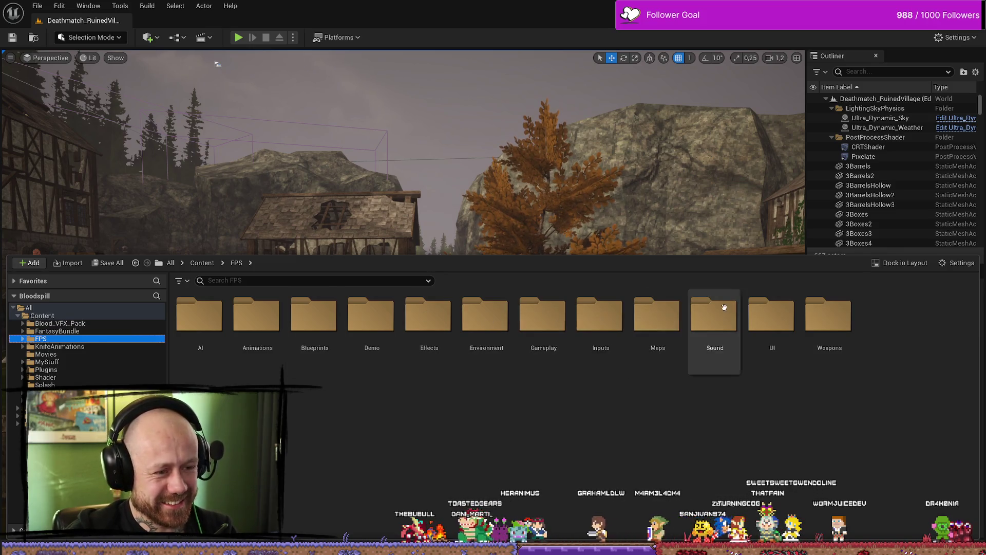
double_click(655, 315)
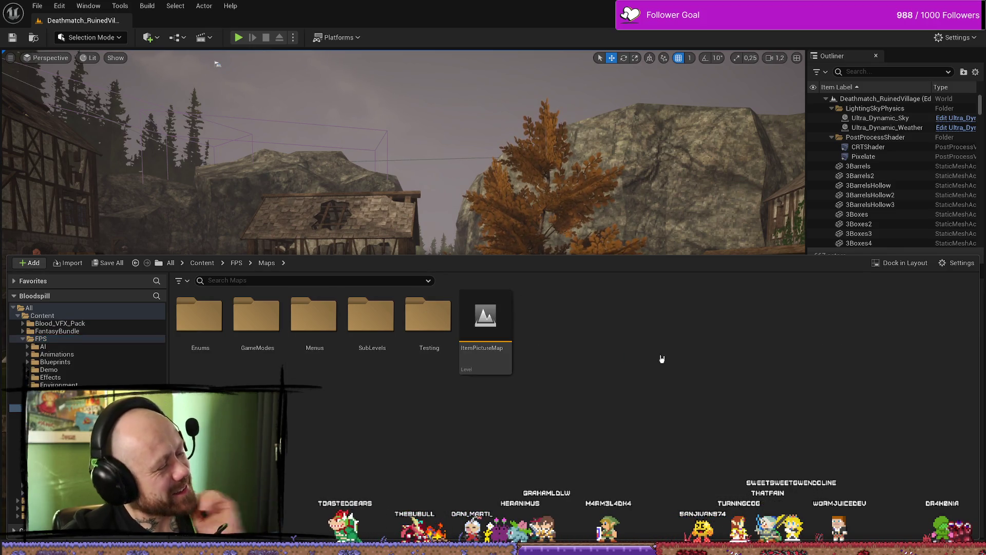
left_click_drag(502, 153, 502, 153)
key("ctrl+space")
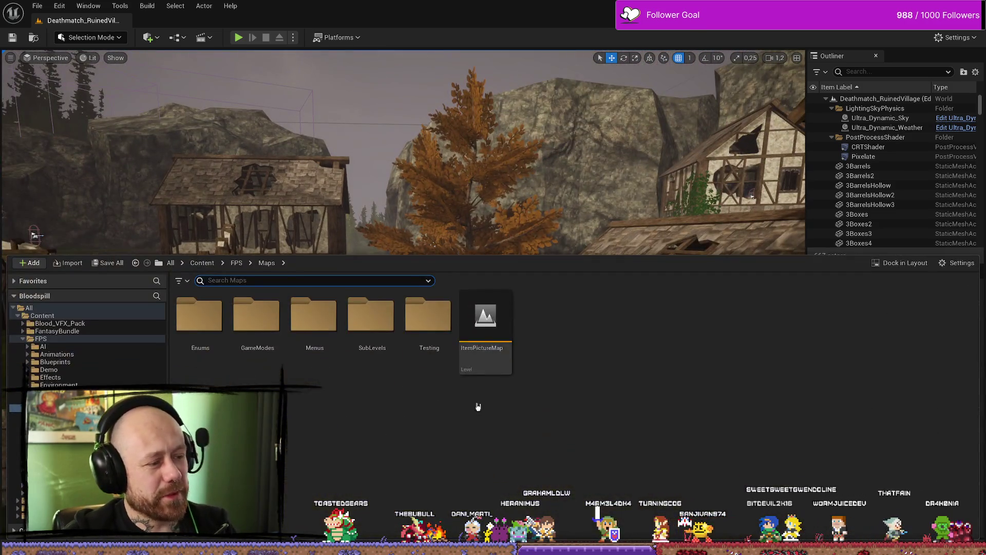
- Use Find in Blueprints to open BP_PlayerCharacter's Event AnyDamage in the Health & Death graph
key("ctrl+shift+f")
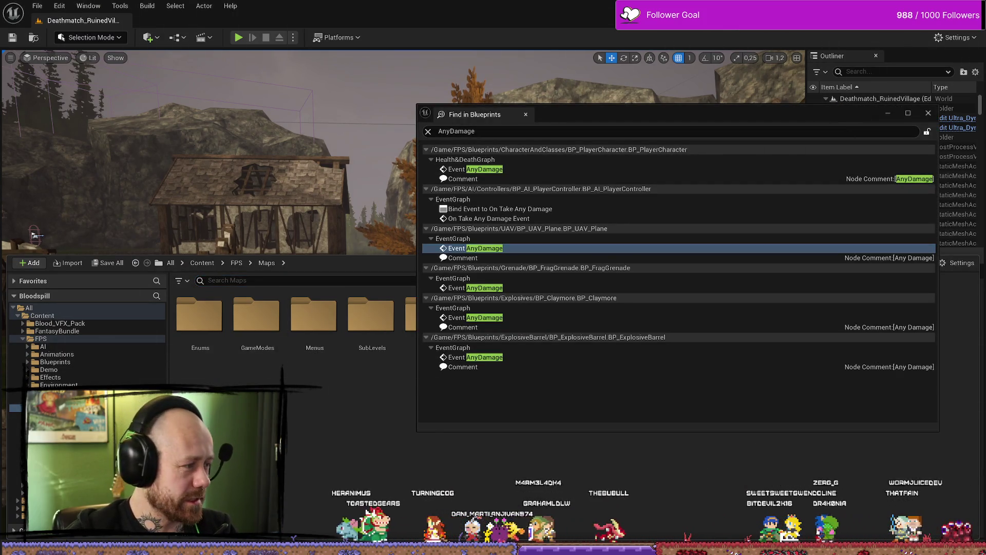
double_click(475, 169)
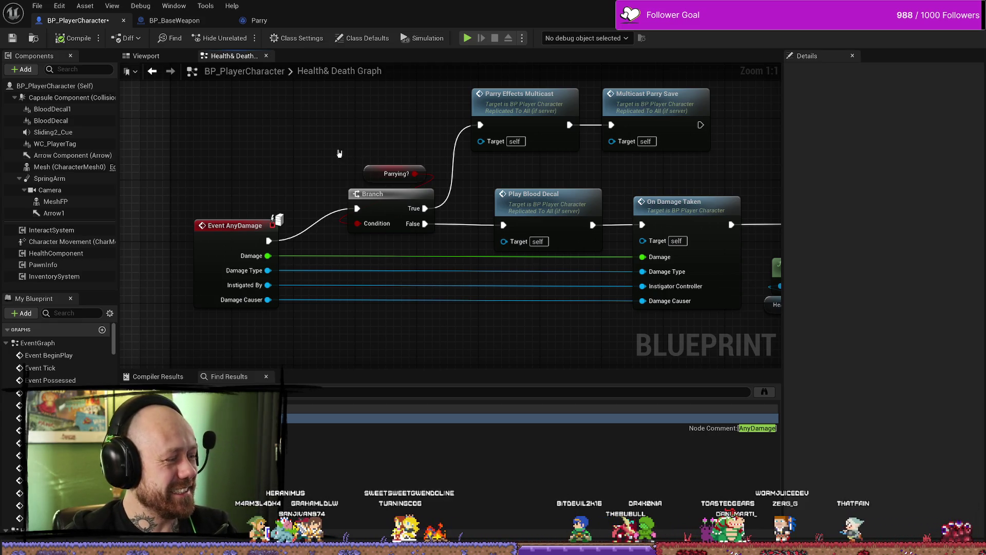
left_click_drag(394, 115, 379, 139)
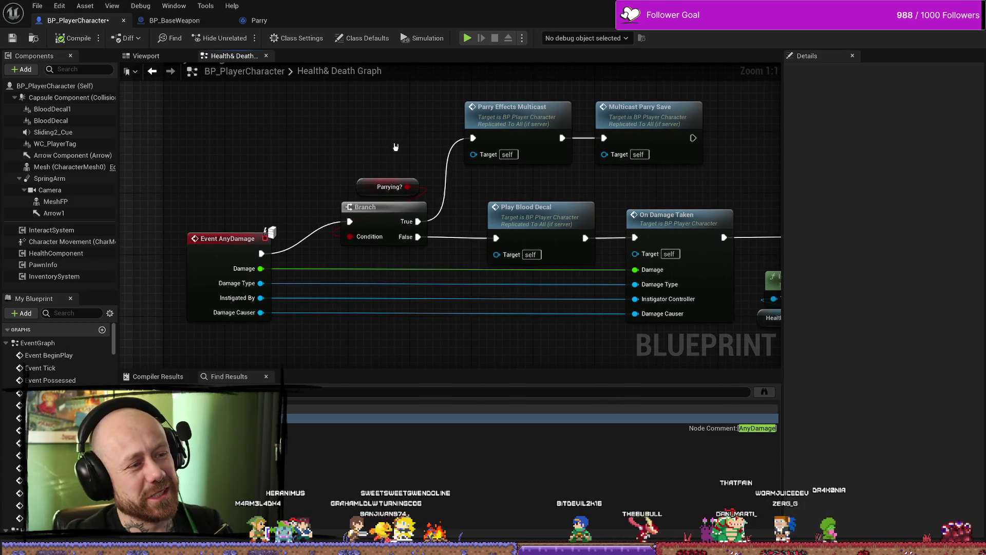
mouse_move(401, 234)
left_mouse_down()
mouse_move(339, 234)
mouse_move(463, 240)
left_mouse_up()
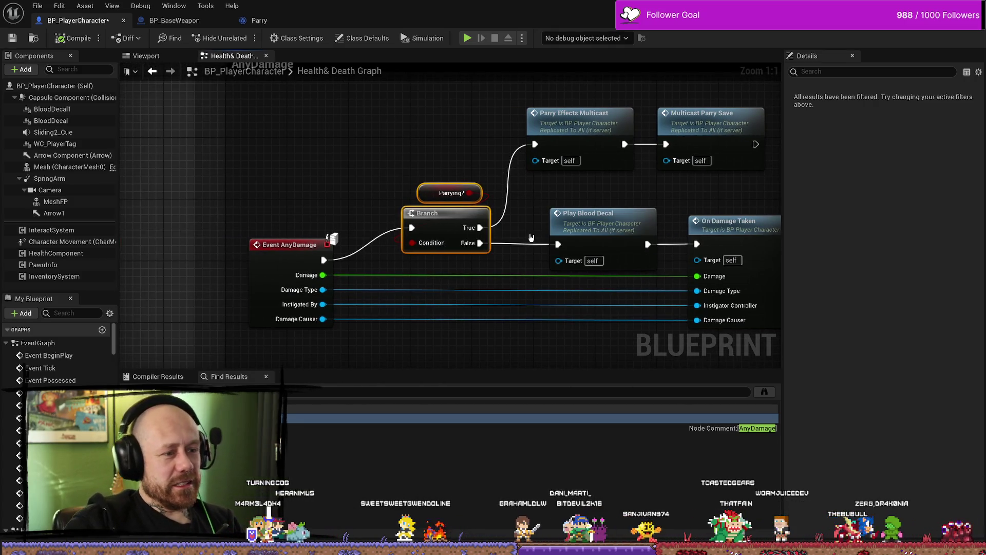
left_click_drag(366, 215, 352, 163)
scroll(353, 171, "down", 1)
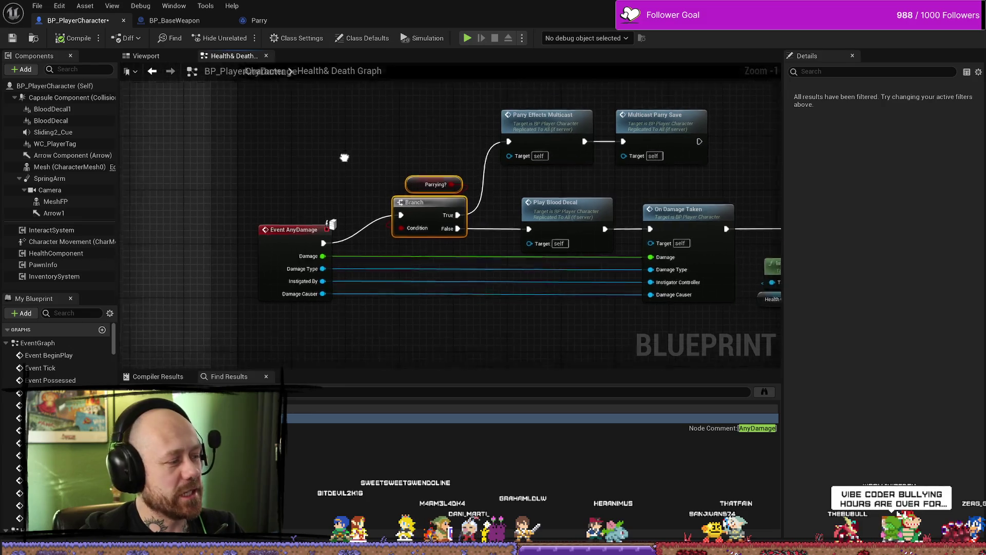
scroll(353, 150, "up", 1)
left_click(292, 188)
left_click(281, 216)
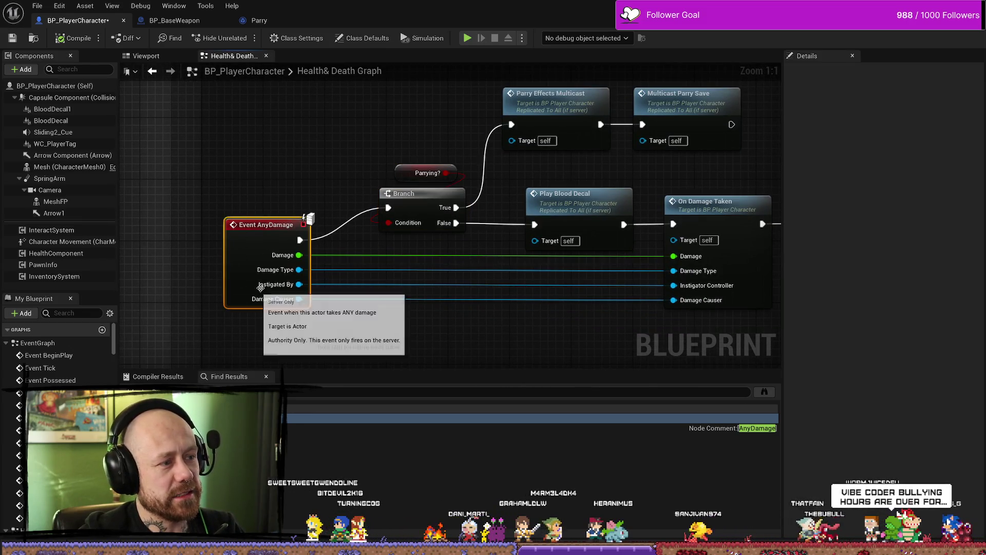
mouse_move(316, 240)
left_mouse_down()
mouse_move(322, 257)
mouse_move(260, 246)
left_mouse_up()
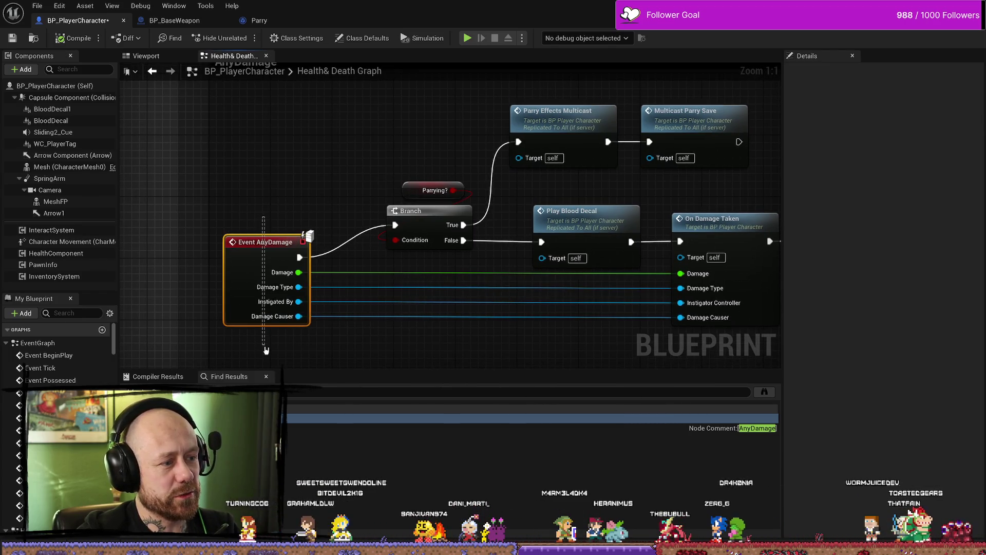
left_click_drag(266, 350, 293, 351)
left_click_drag(270, 252, 261, 220)
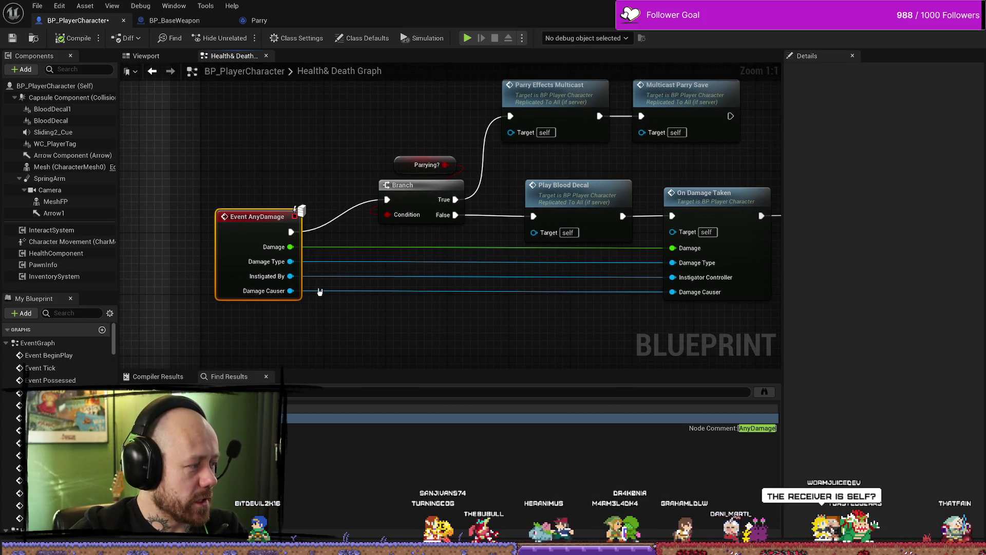
- Pan the graph to the Parrying? variable node and the parry effect nodes
left_click_drag(366, 283, 320, 222)
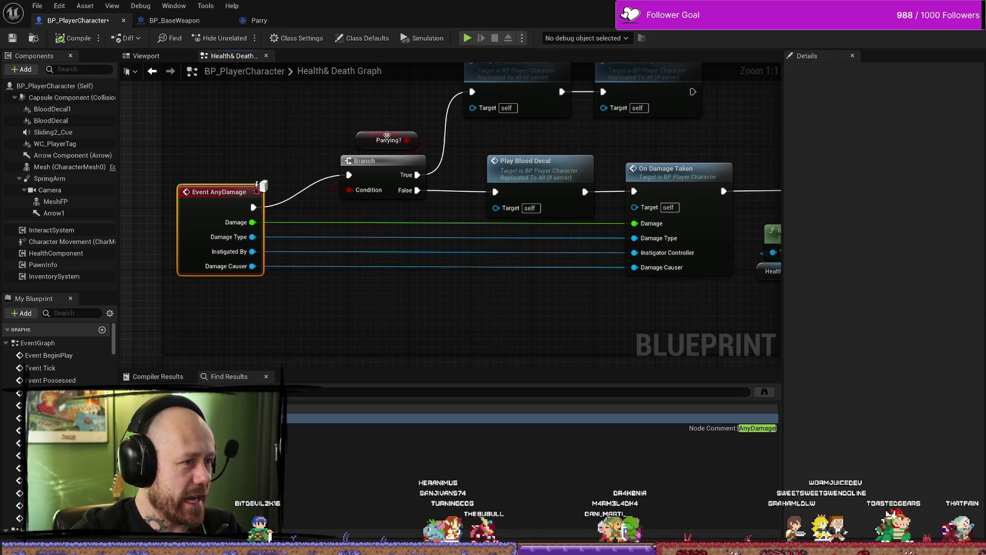
left_click_drag(386, 134, 435, 135)
left_click(417, 133)
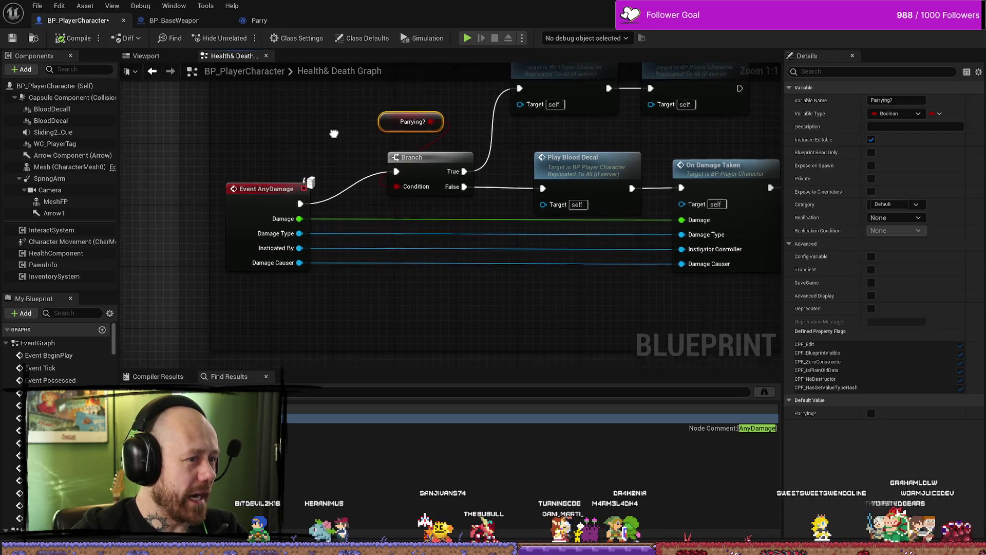
left_click_drag(335, 137, 365, 188)
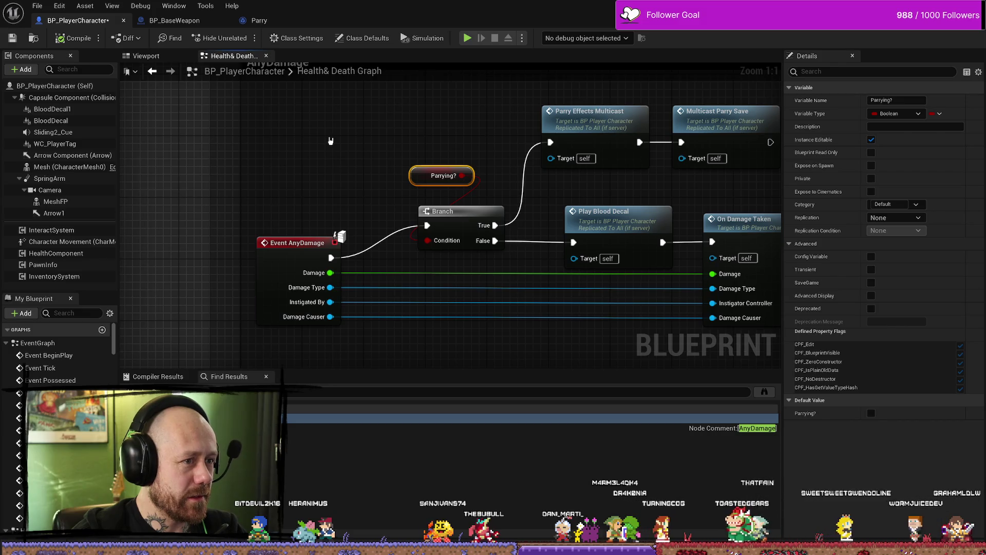
right_click(330, 141)
left_click(330, 133)
- Frame the Event AnyDamage node and its Branch, then bring up the Blueprint actions list
left_click_drag(331, 132, 346, 153)
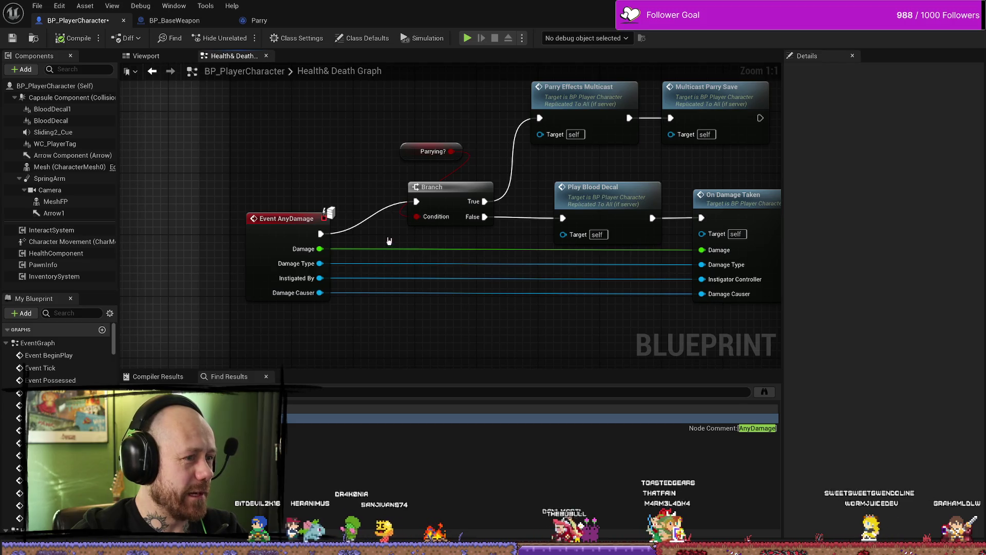
left_click_drag(335, 171, 354, 154)
scroll(321, 153, "down", 2)
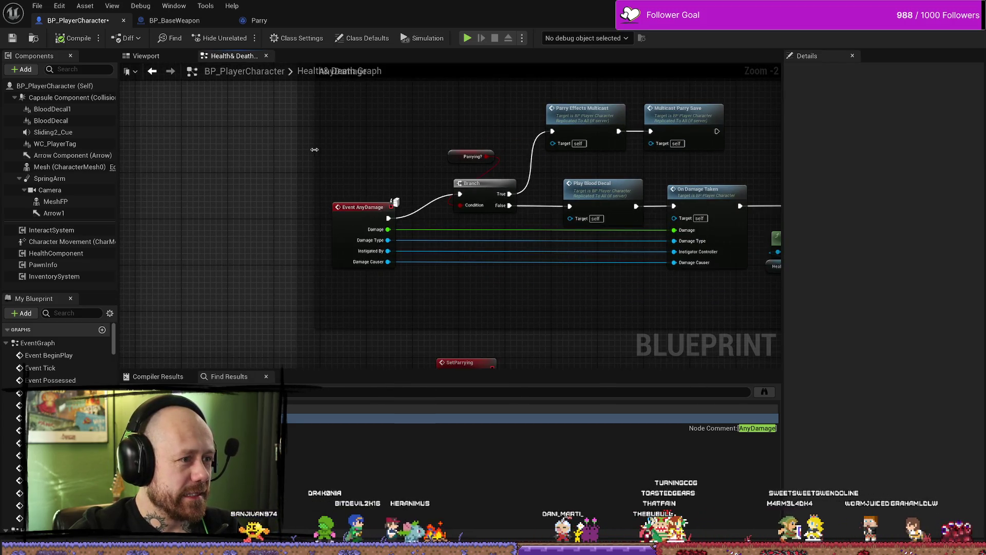
left_click(370, 208)
scroll(411, 190, "up", 2)
left_click_drag(429, 176, 391, 223)
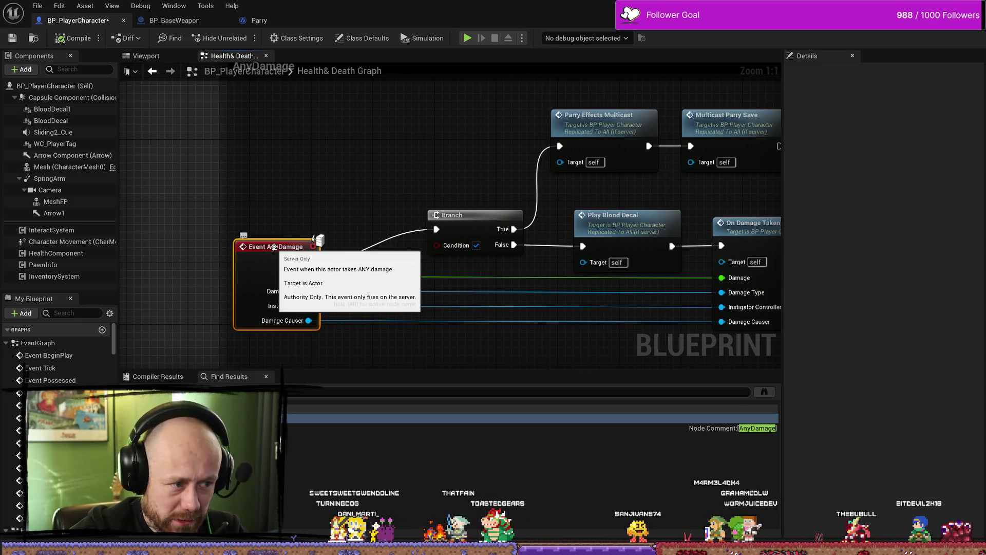
right_click(354, 200)
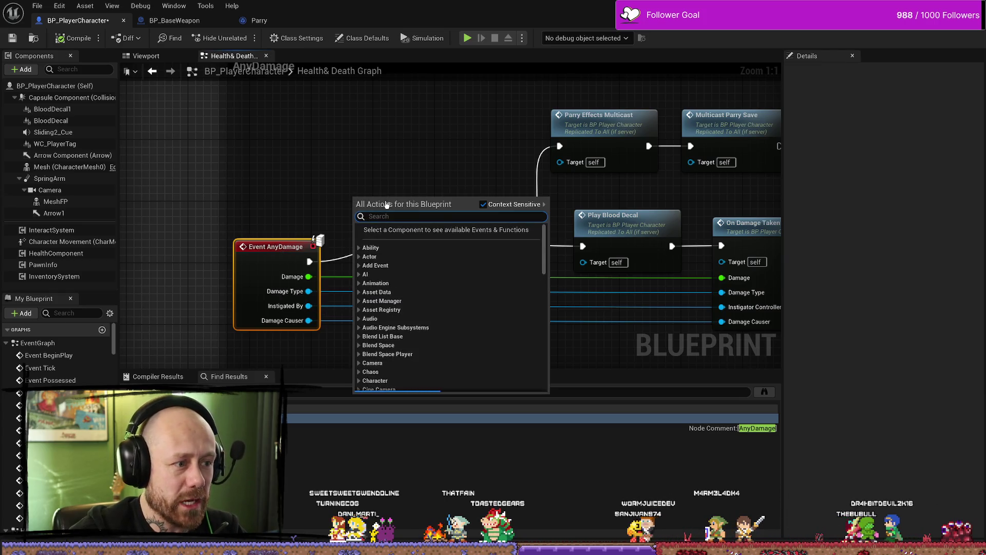
- Add a Get Parrying? node via 'par' and wire it into the Branch Condition
type("par")
key("Down")
key("Down")
key("Down")
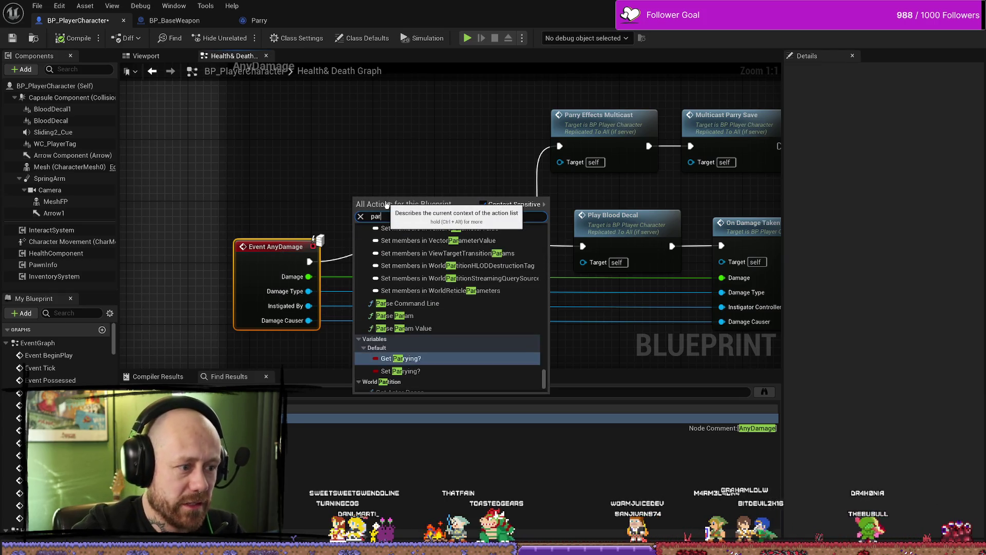
key("Return")
mouse_move(403, 202)
left_mouse_down()
mouse_move(393, 242)
mouse_move(437, 245)
left_mouse_up()
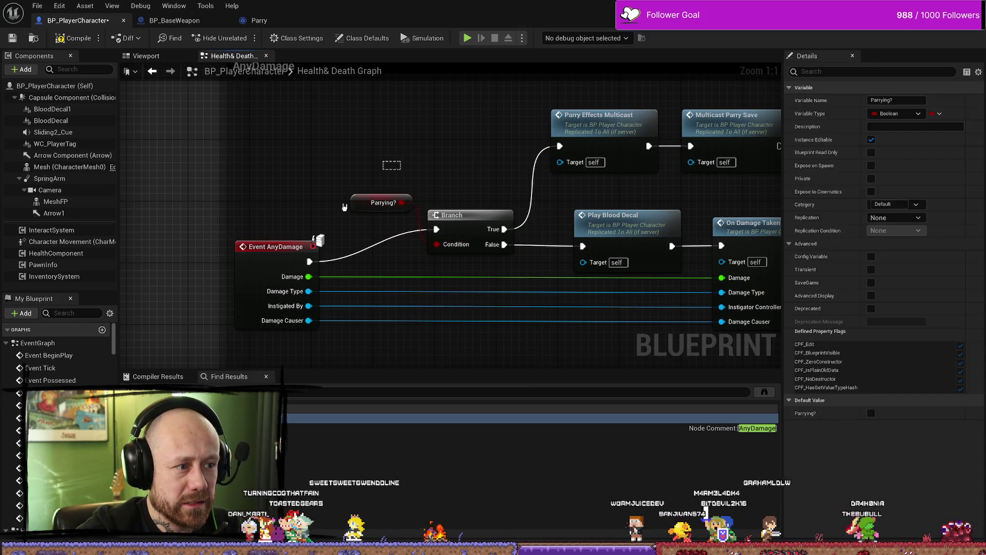
- Reposition the Parrying? getter just above the Branch node
left_click(368, 224)
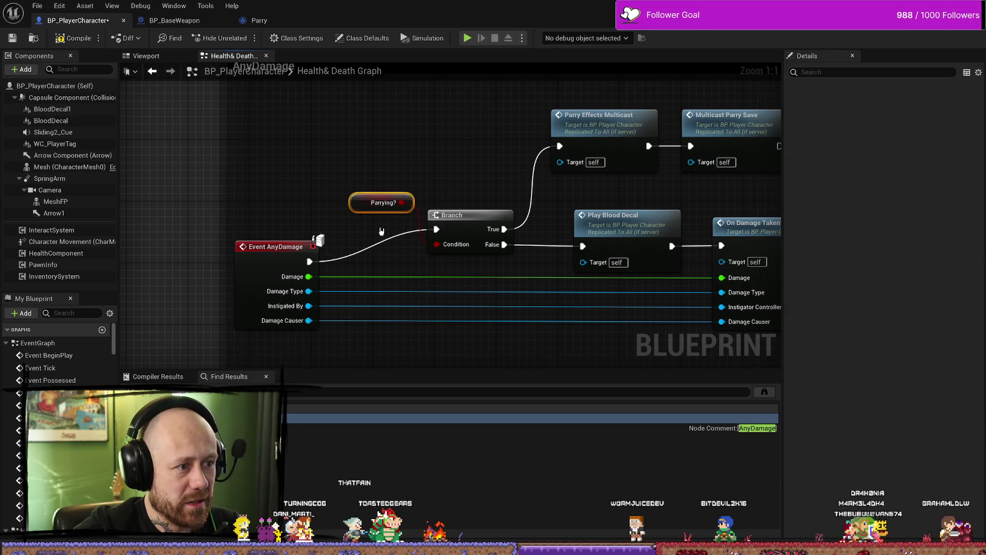
left_click_drag(380, 202, 380, 196)
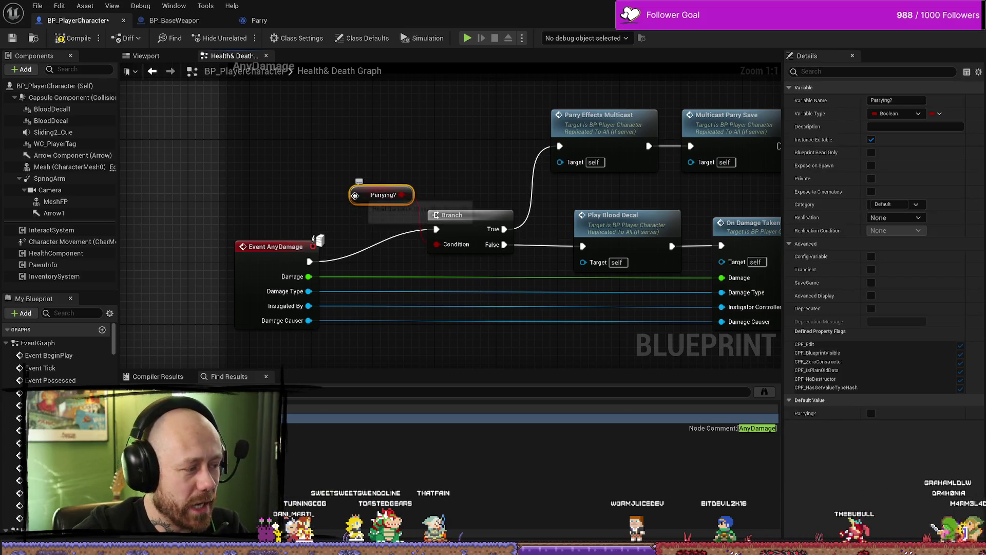
left_click(375, 158)
left_click_drag(372, 213, 374, 187)
left_click(356, 175)
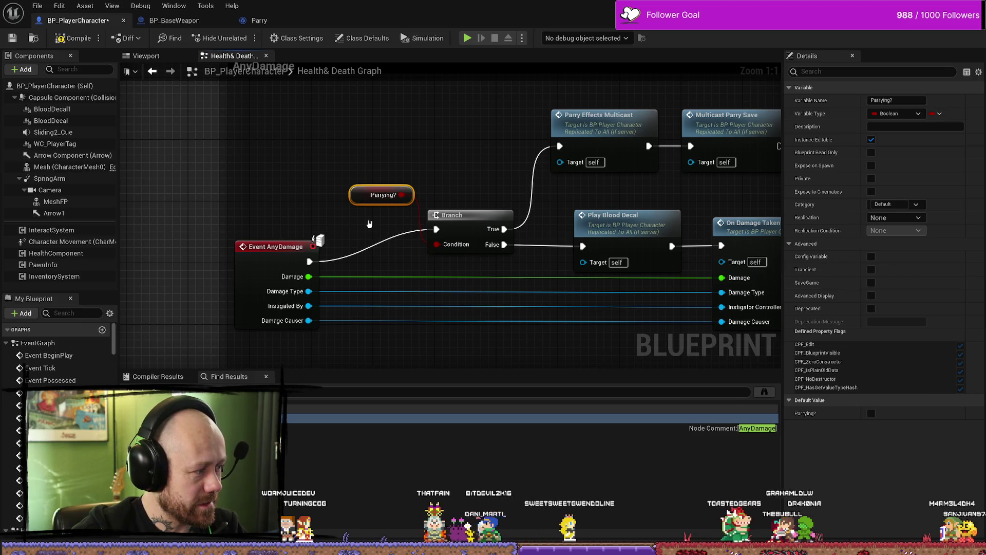
left_click(366, 164)
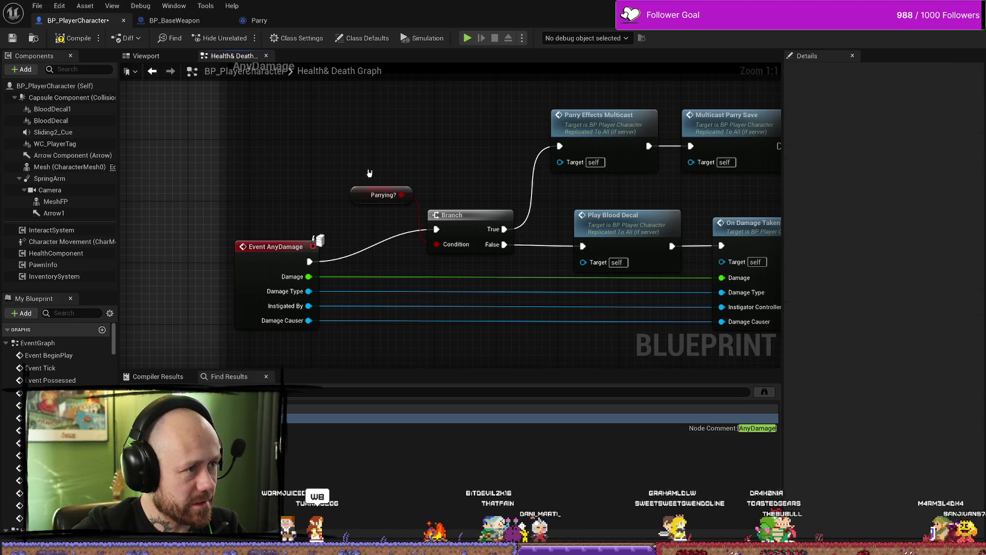
mouse_move(357, 154)
left_mouse_down()
mouse_move(298, 133)
mouse_move(324, 123)
mouse_move(319, 151)
left_mouse_up()
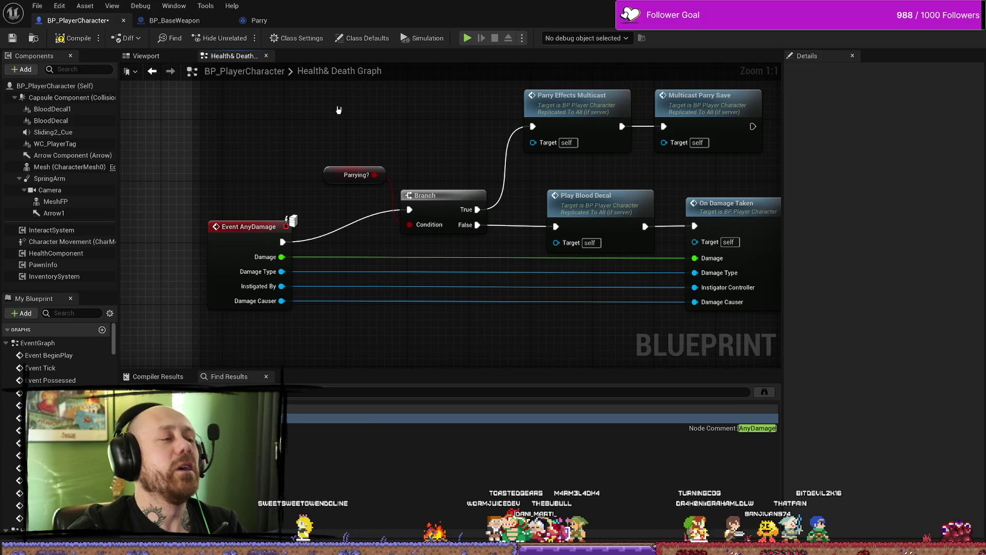
left_click(354, 174)
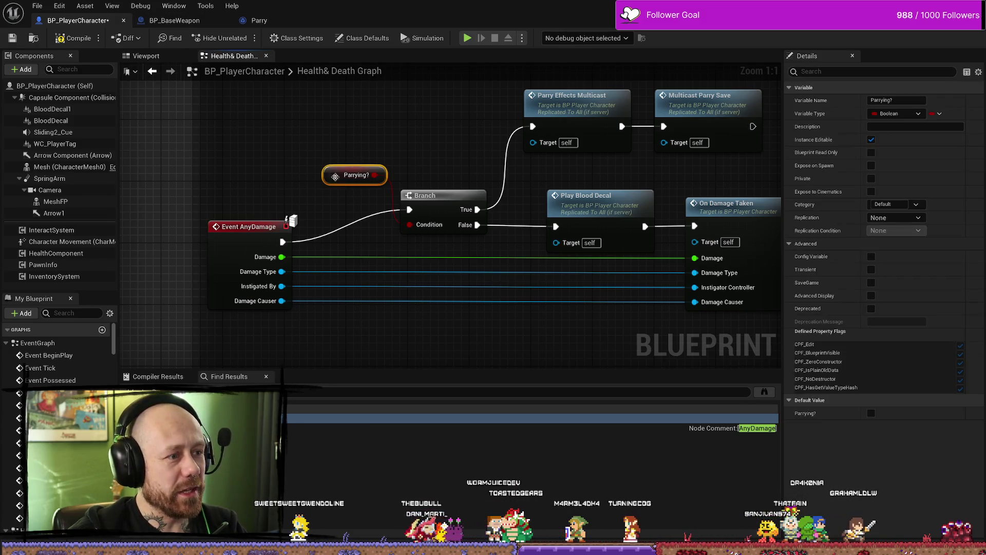
left_click(174, 20)
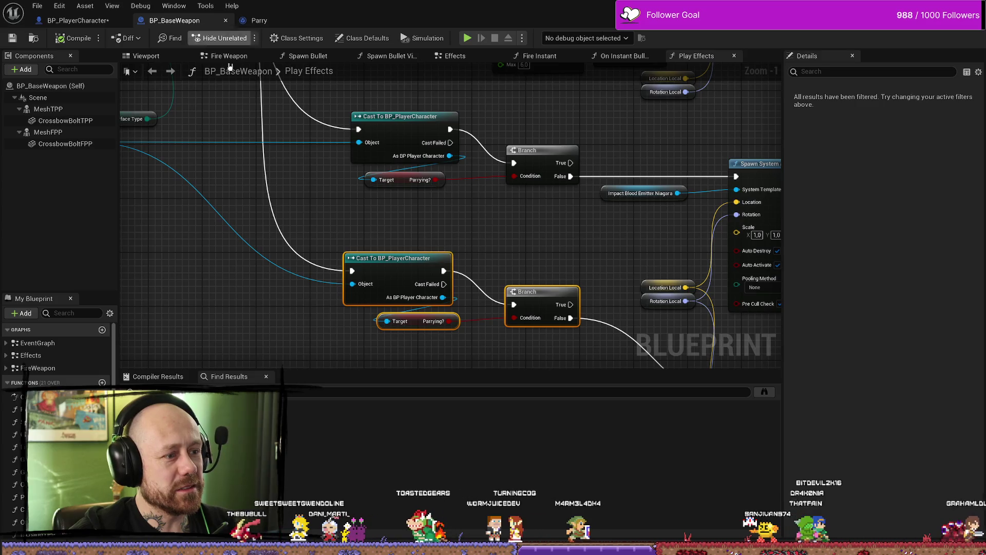
left_click_drag(390, 182, 425, 341)
scroll(425, 341, "down", 2)
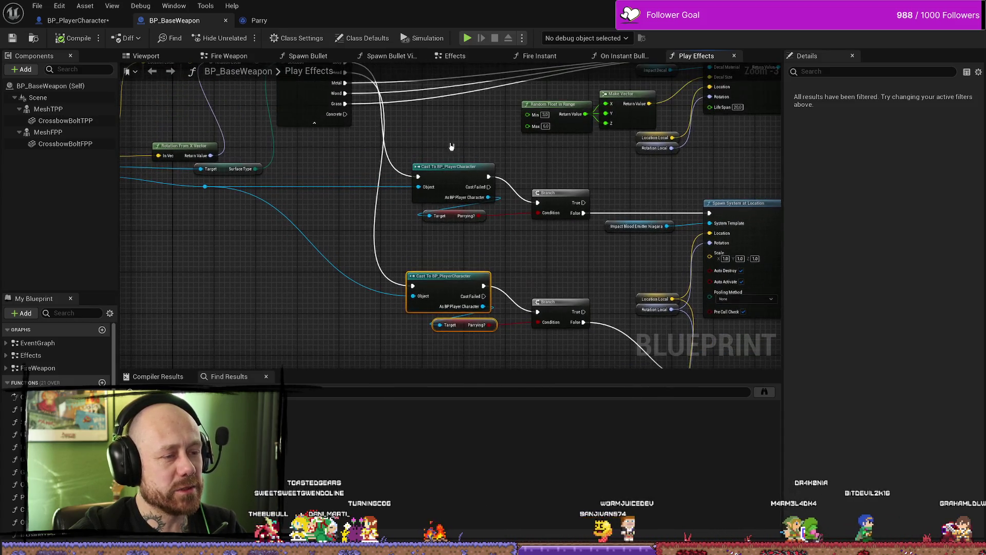
left_click_drag(449, 157, 457, 241)
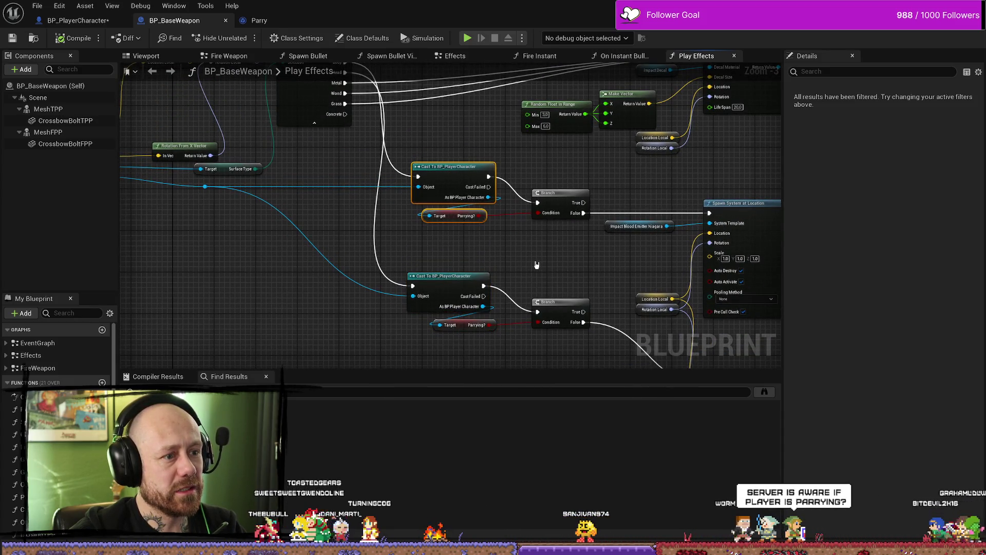
mouse_move(461, 145)
left_mouse_down()
mouse_move(483, 216)
mouse_move(510, 250)
mouse_move(452, 223)
left_mouse_up()
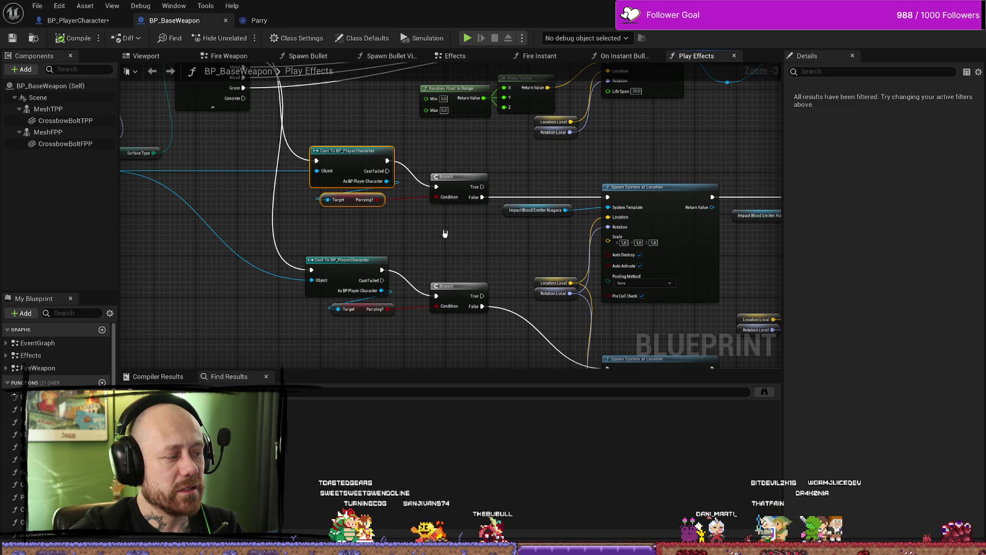
left_click(97, 24)
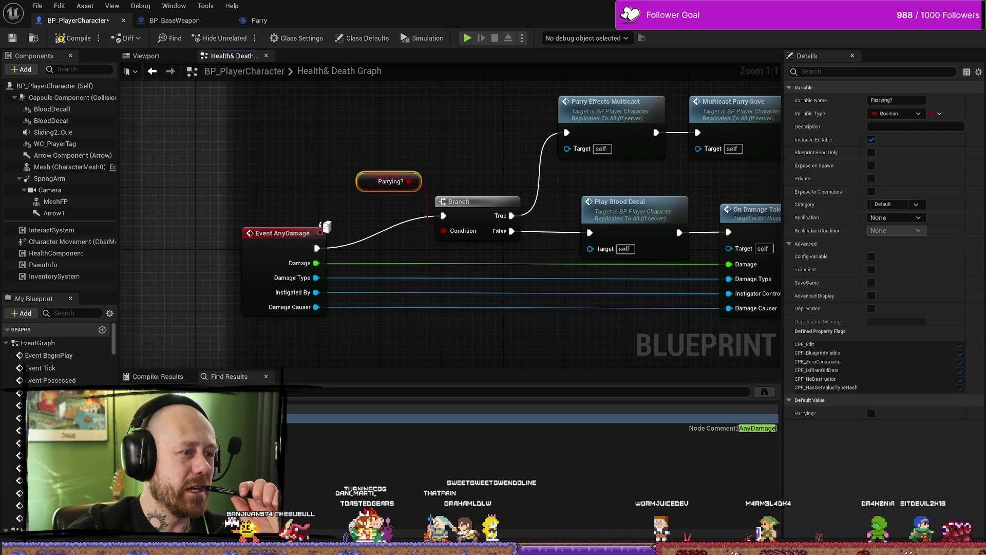
- Jump to the SetParrying server event and inspect its SET Parrying? node
scroll(363, 147, "down", 1)
scroll(370, 185, "up", 1)
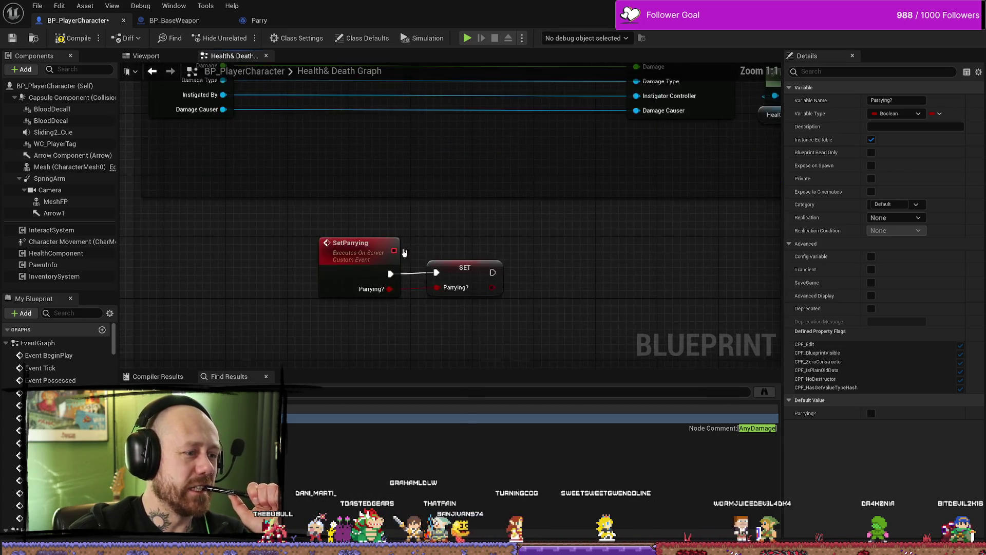
left_click(359, 216)
left_click_drag(454, 235, 480, 258)
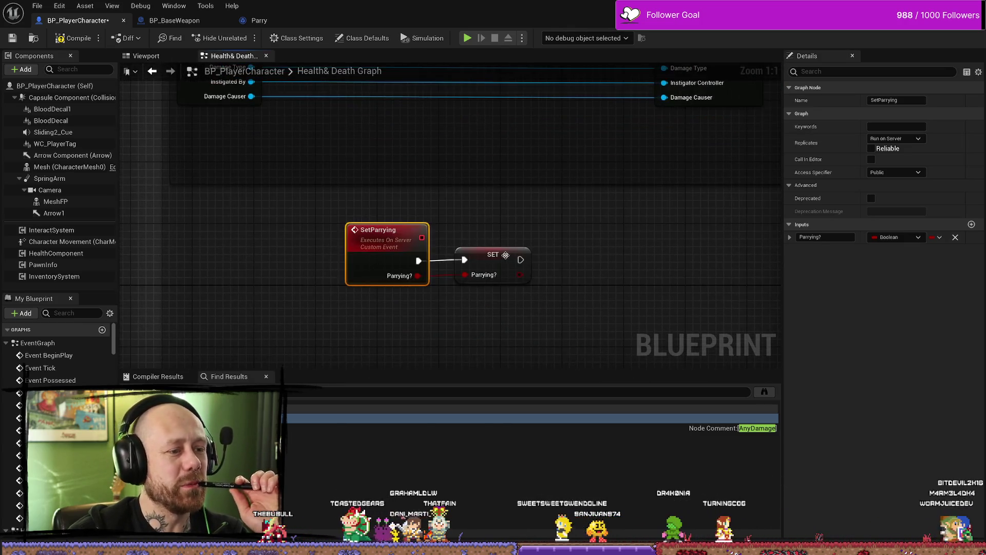
left_click(488, 269)
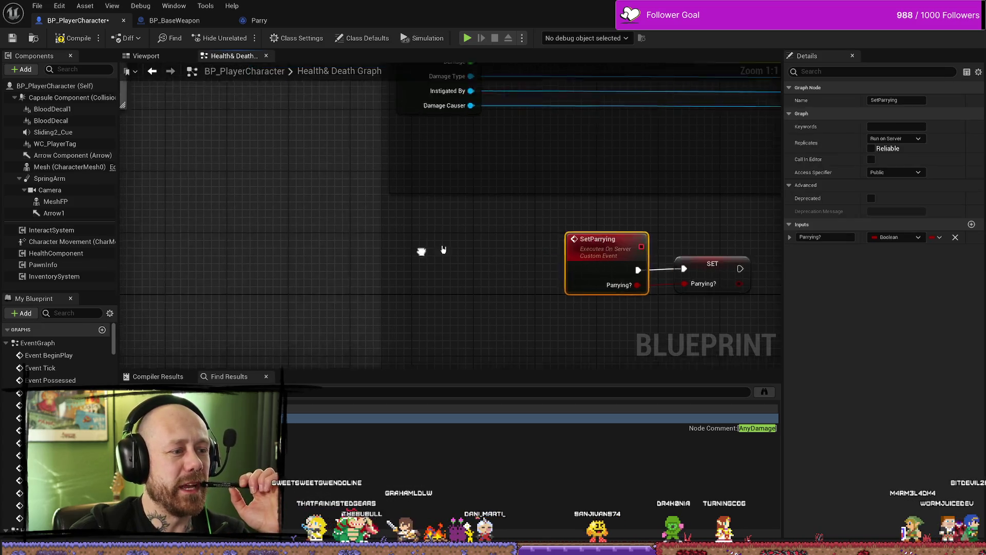
scroll(417, 249, "down", 3)
scroll(314, 215, "up", 2)
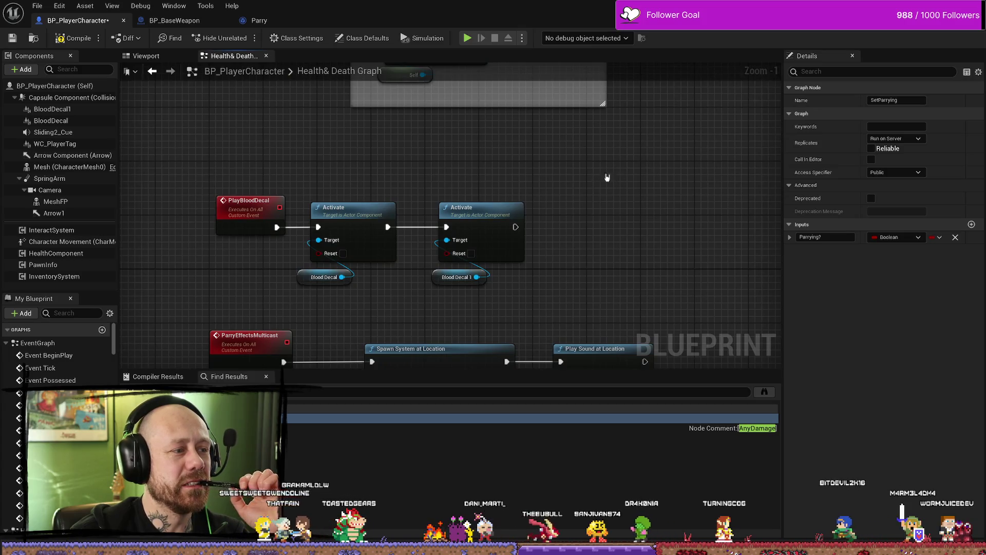
scroll(586, 171, "down", 2)
scroll(328, 339, "up", 3)
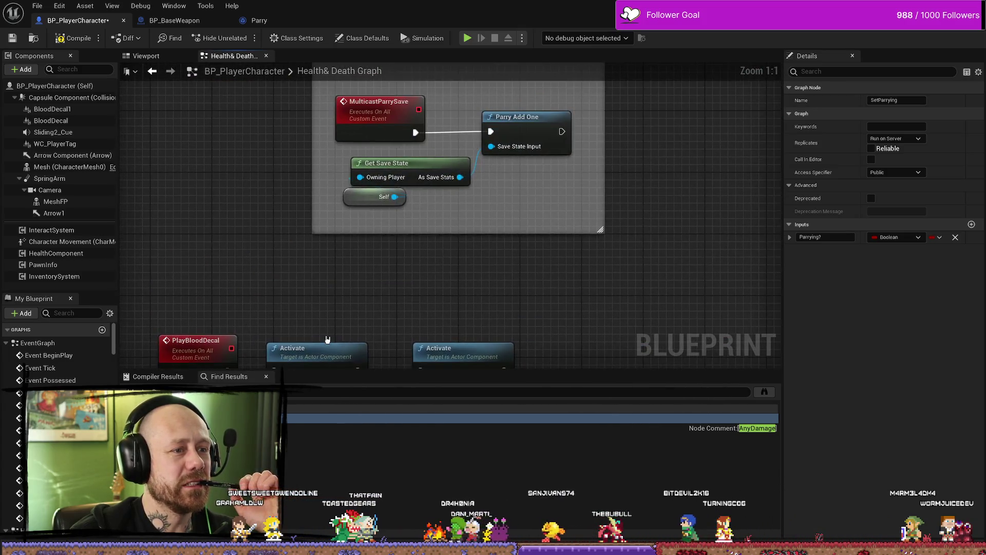
scroll(327, 339, "down", 1)
scroll(464, 252, "up", 1)
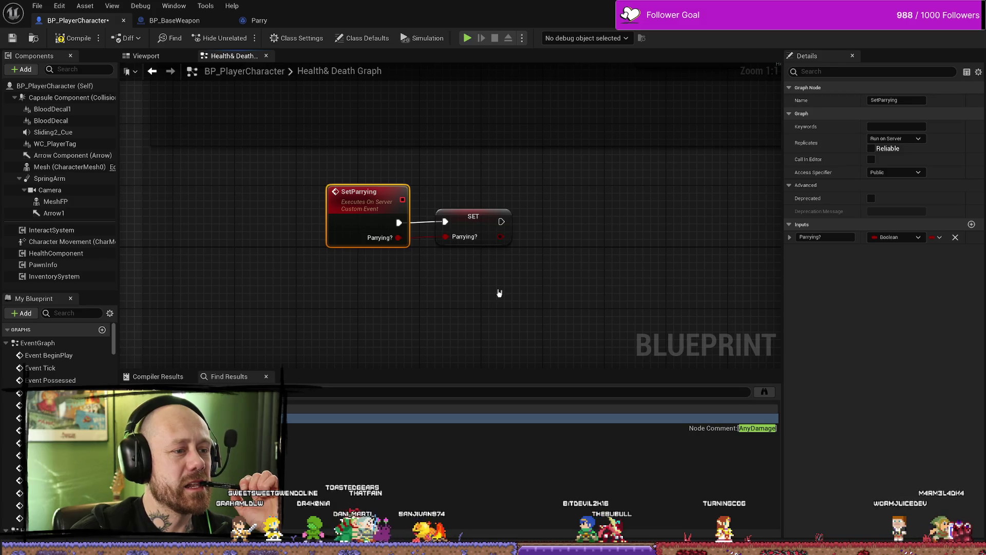
- Pan back to the Parrying? getter above the Branch, then open the Parry notify's graph
left_click_drag(499, 293, 318, 175)
left_click(365, 203)
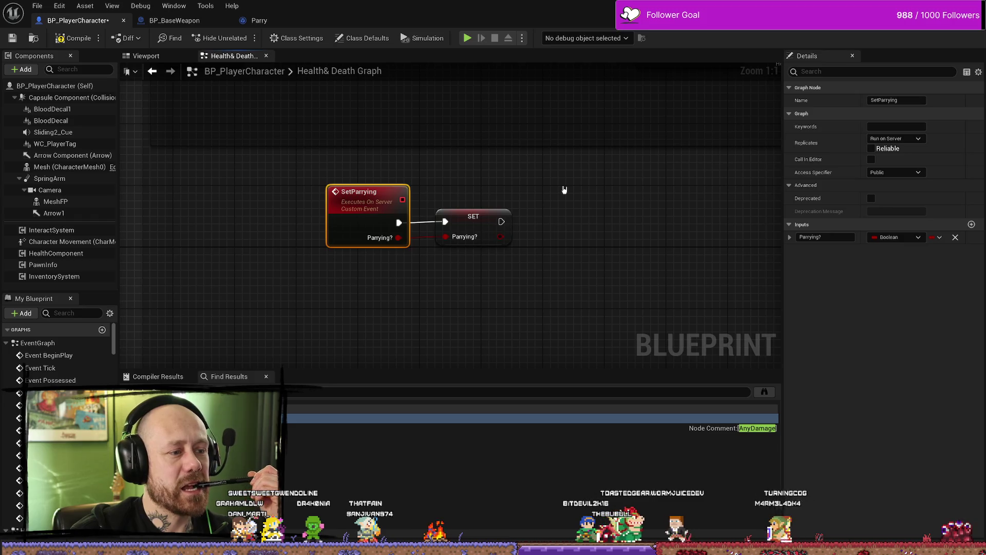
scroll(452, 220, "down", 2)
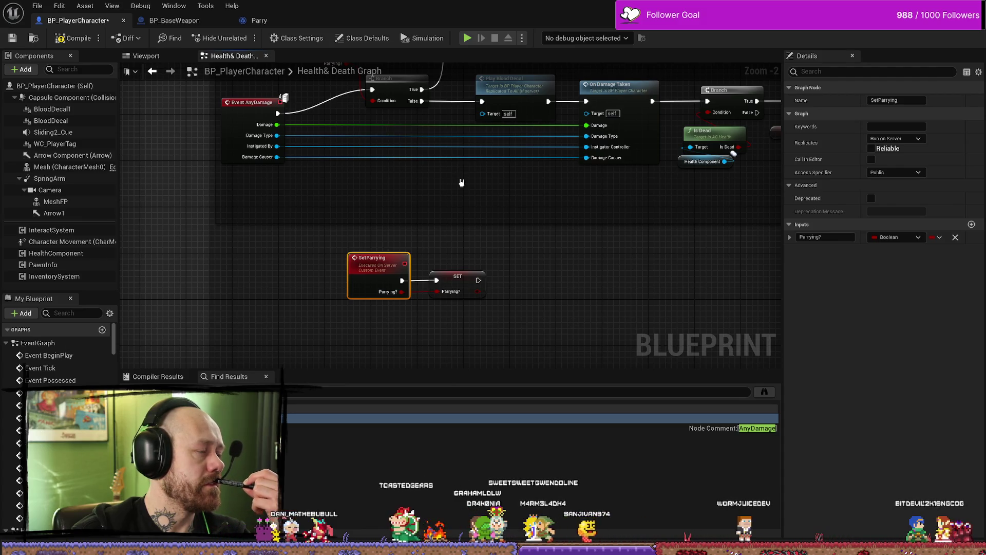
mouse_move(461, 179)
left_mouse_down()
mouse_move(478, 201)
mouse_move(449, 251)
left_mouse_up()
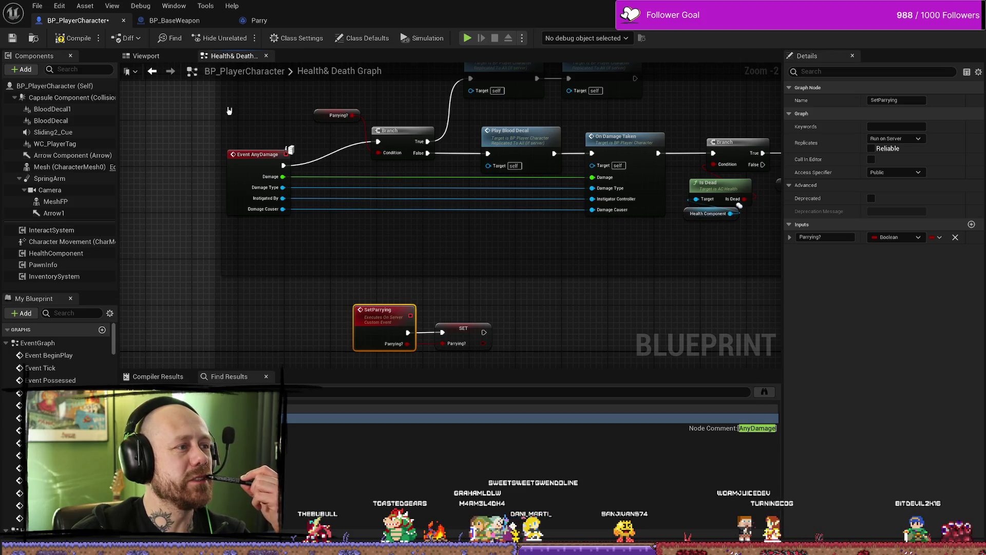
left_click(257, 21)
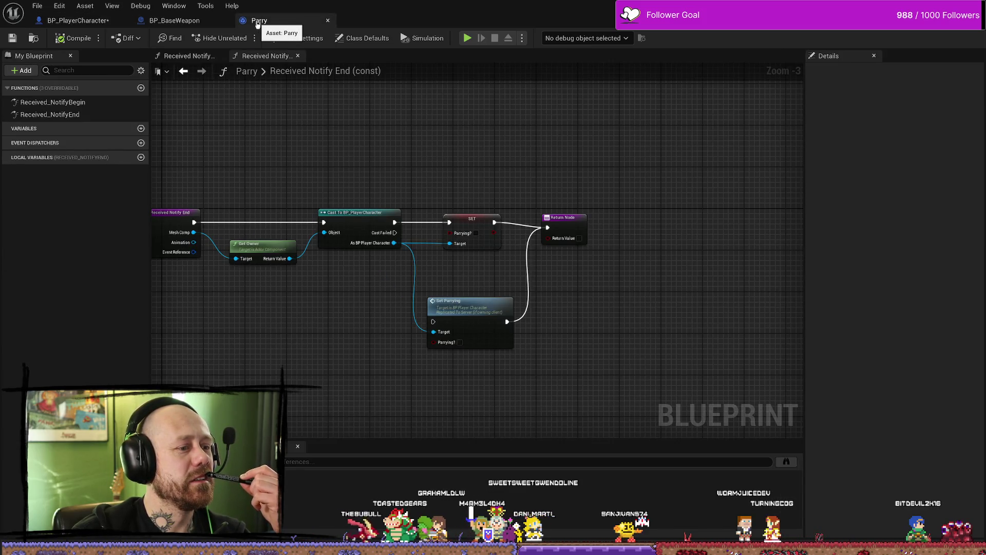
- Inspect the Set Parrying call in Received Notify End, then return to BP_PlayerCharacter
left_click_drag(470, 276, 463, 258)
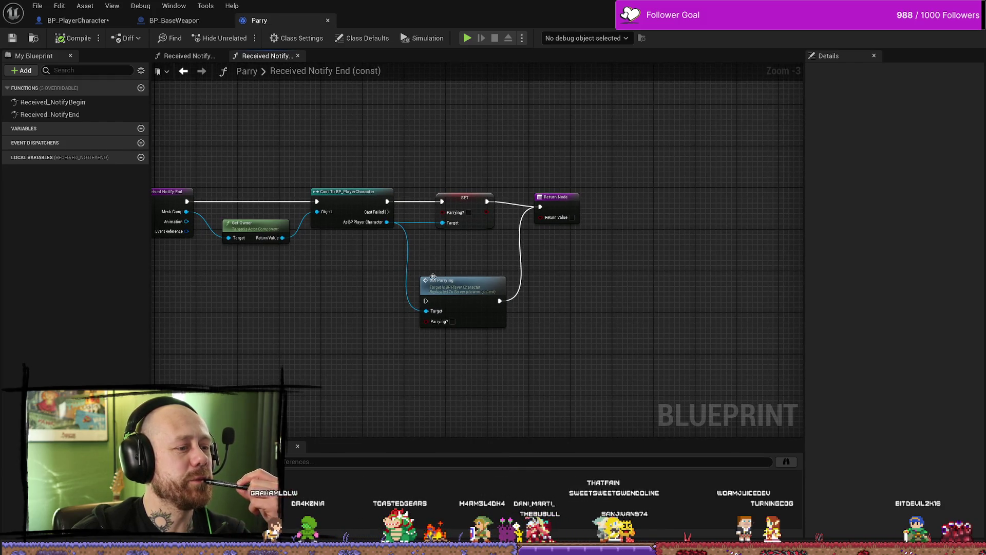
left_click_drag(440, 273, 417, 277)
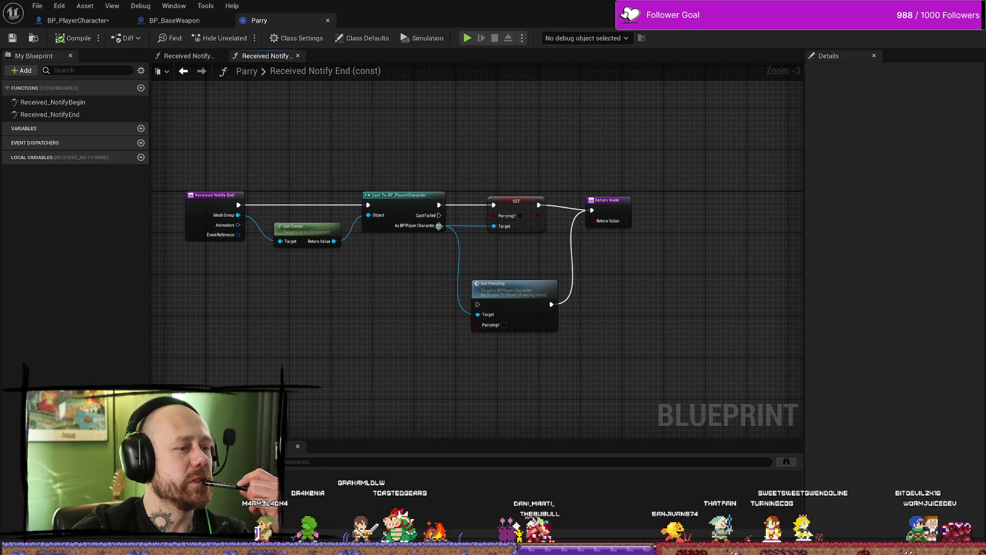
left_click(495, 281)
left_click(492, 264)
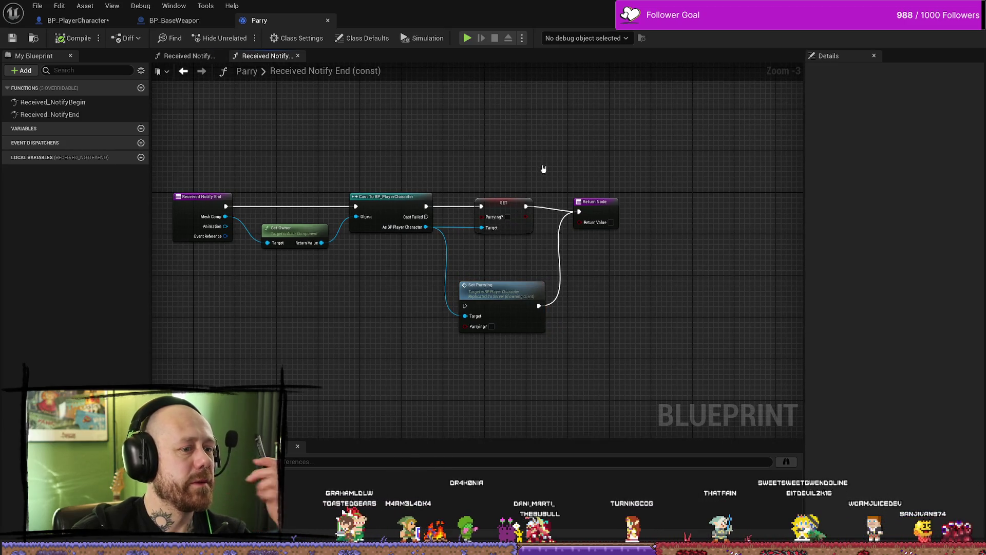
left_click_drag(568, 177, 469, 163)
left_click(100, 20)
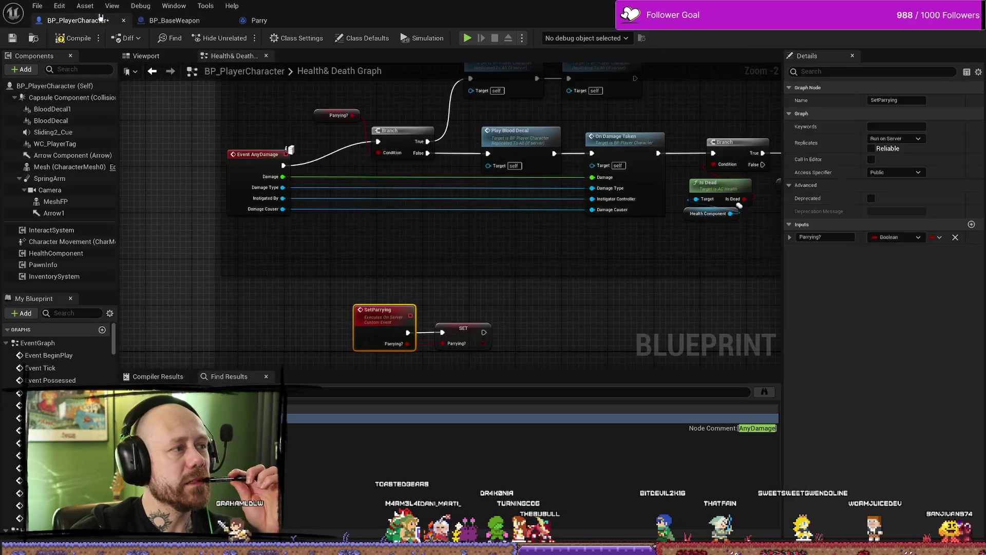
- Bring the AnyDamage chain into view, try moving the Parrying? getter nearer the Branch, then undo
mouse_move(504, 257)
left_mouse_down()
mouse_move(536, 254)
mouse_move(499, 282)
left_mouse_up()
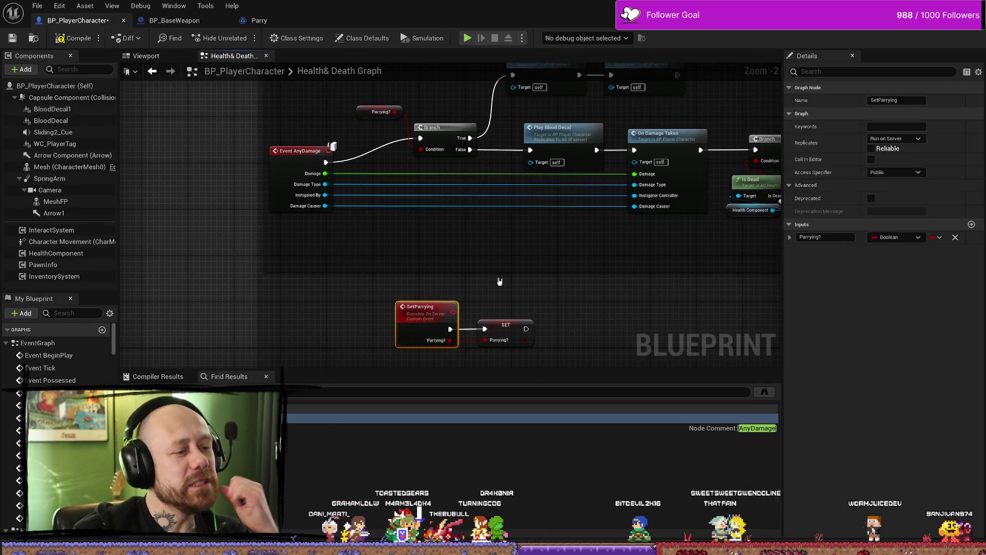
left_click_drag(566, 256, 565, 292)
left_click(377, 141)
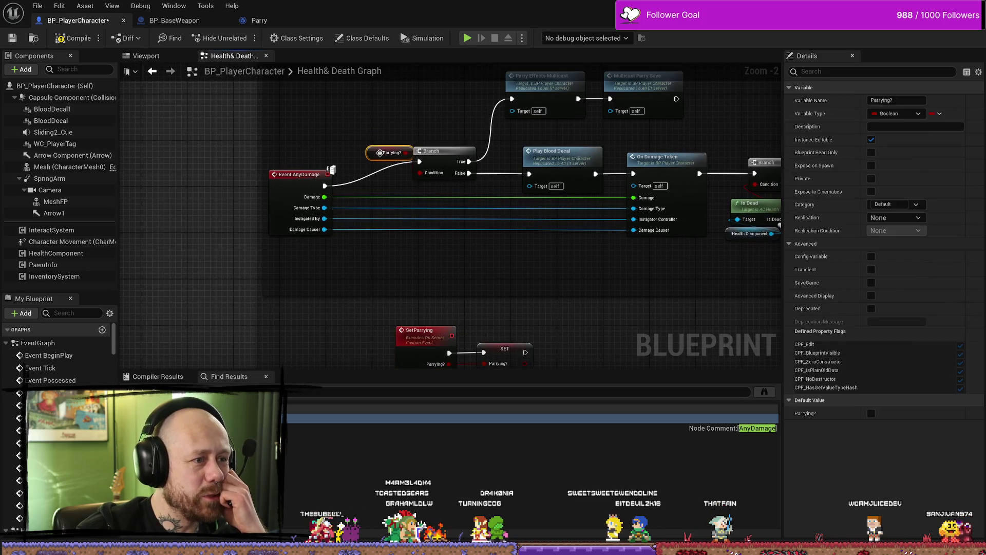
left_click_drag(381, 107, 409, 136)
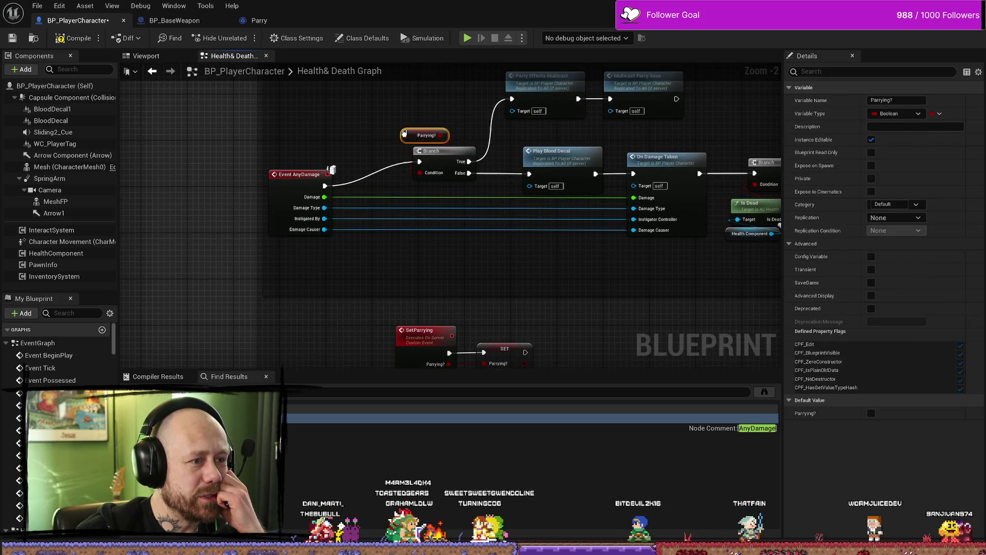
left_click(431, 154, "shift")
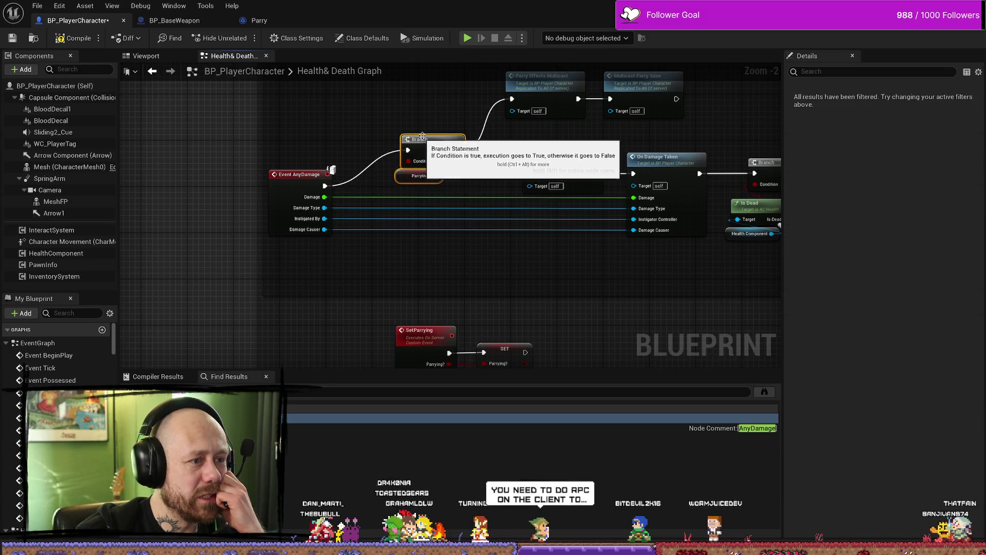
key("ctrl+z")
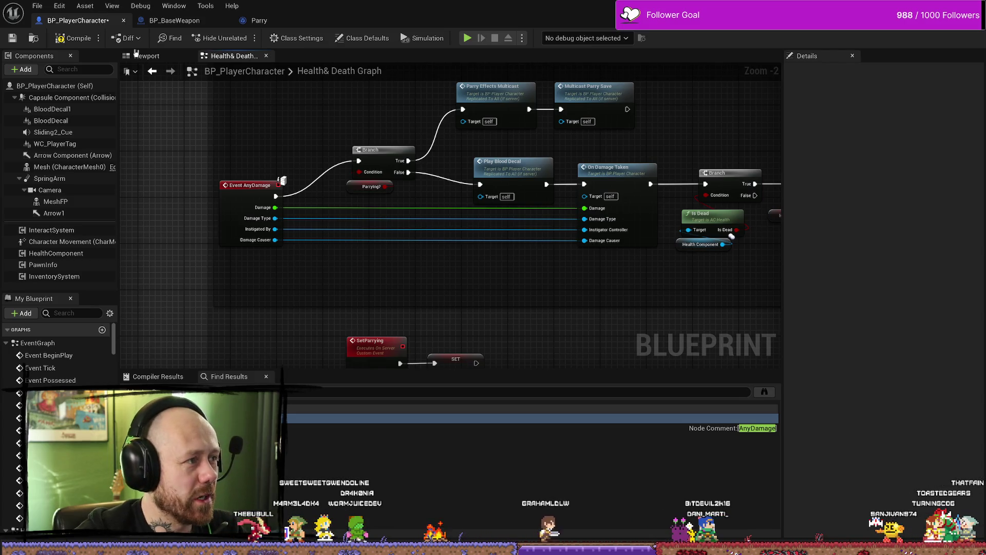
- Delete the Parrying? getter feeding the AnyDamage Branch Condition
left_click_drag(352, 157, 442, 194)
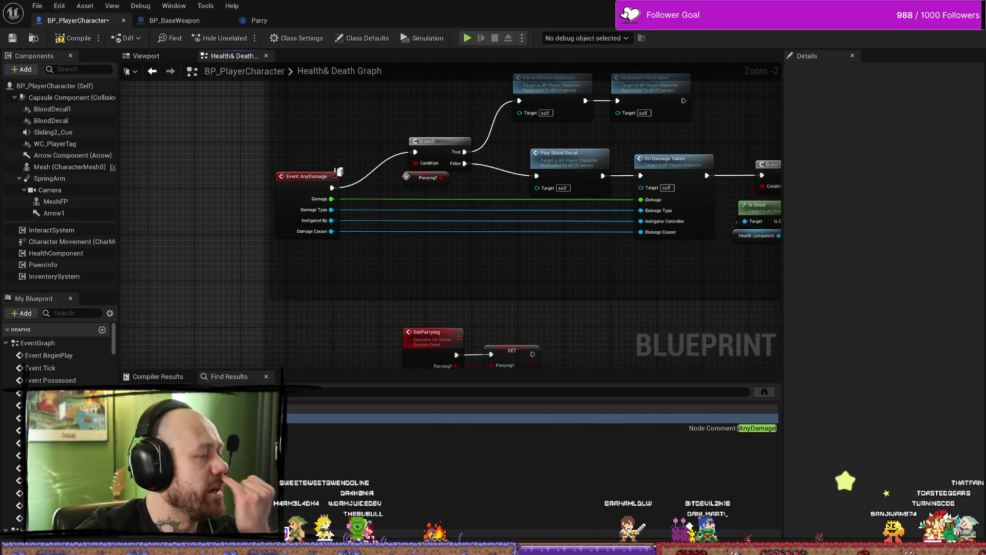
left_click(426, 178)
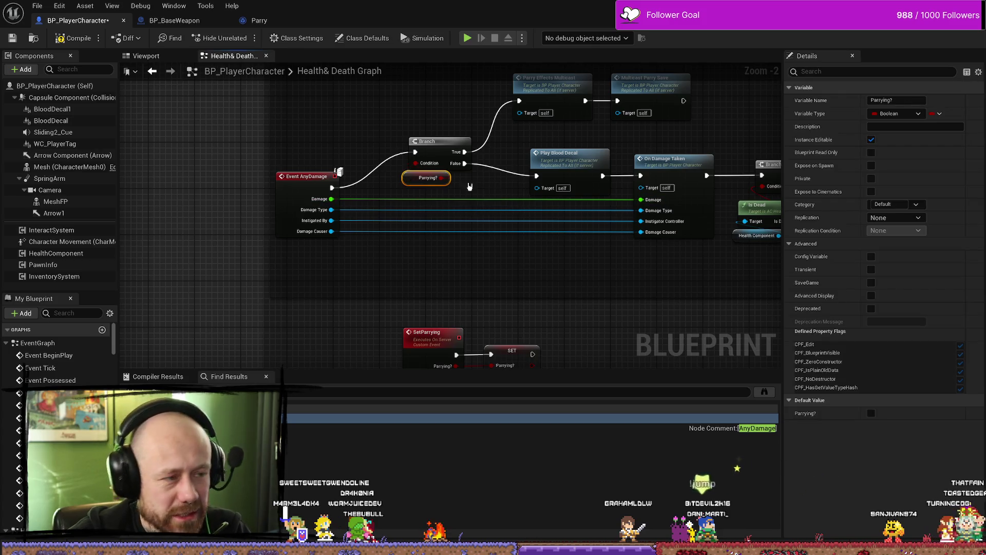
key("Delete")
mouse_move(415, 193)
left_mouse_down()
mouse_move(375, 212)
mouse_move(402, 136)
left_mouse_up()
scroll(375, 213, "up", 2)
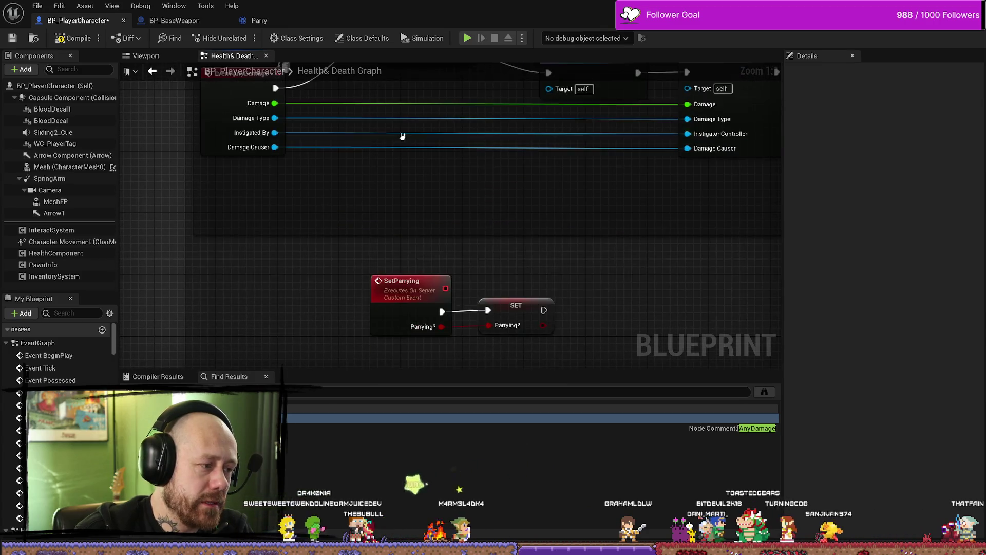
- Make the Parrying? variable Replicated from the SET node's details and compile BP_PlayerCharacter
left_click_drag(565, 262, 396, 341)
mouse_move(498, 254)
left_mouse_down()
mouse_move(503, 291)
mouse_move(480, 241)
left_mouse_up()
left_click(496, 293)
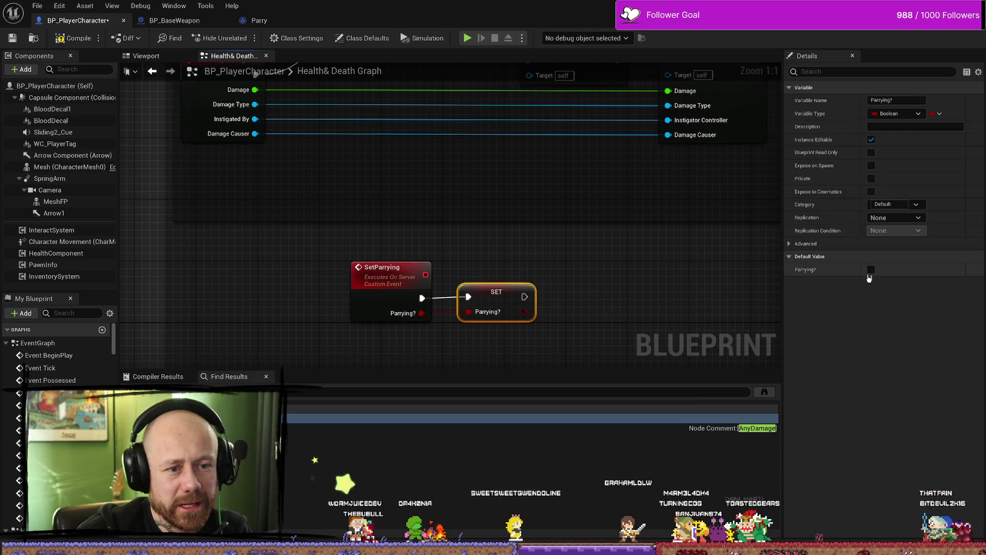
left_click(870, 270)
key("ctrl+z")
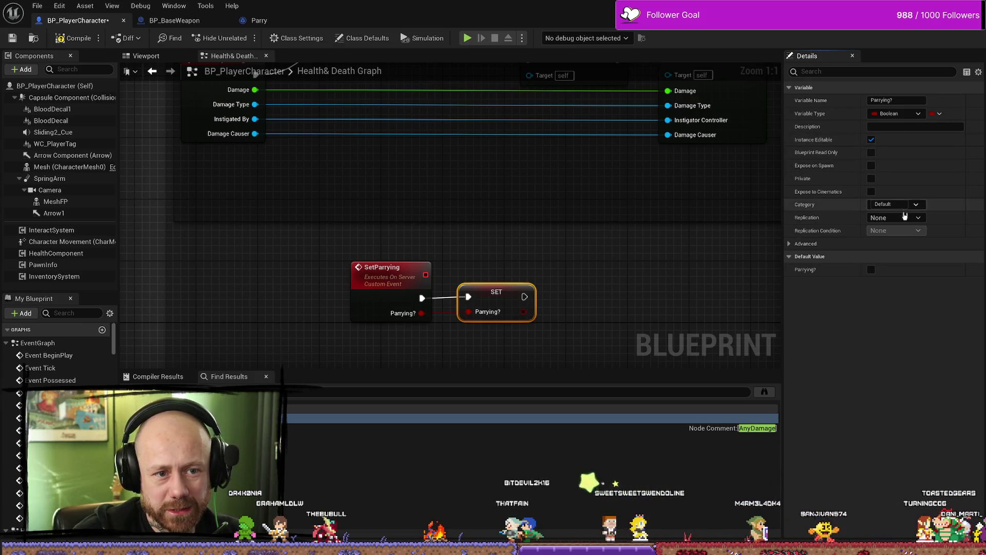
left_click(905, 219)
left_click(897, 239)
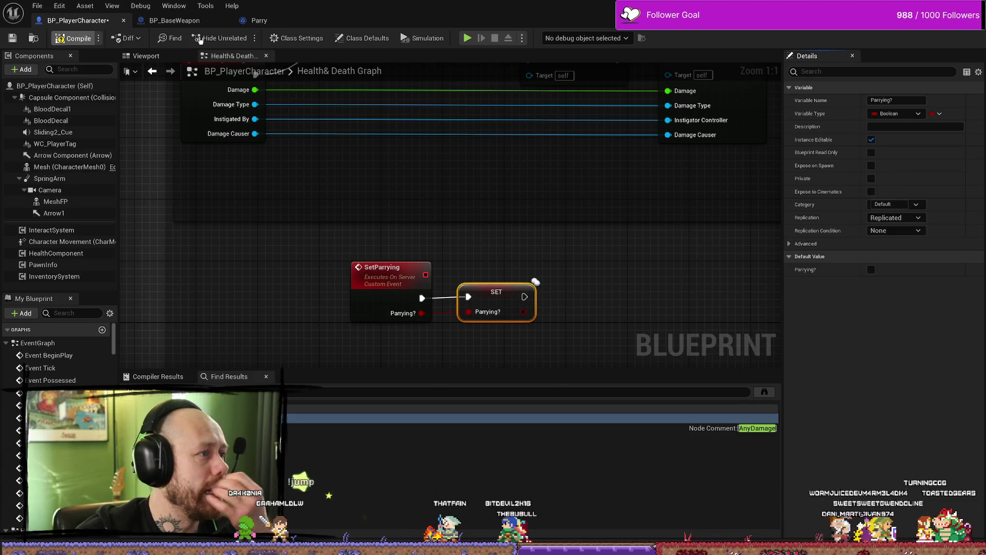
left_click(77, 37)
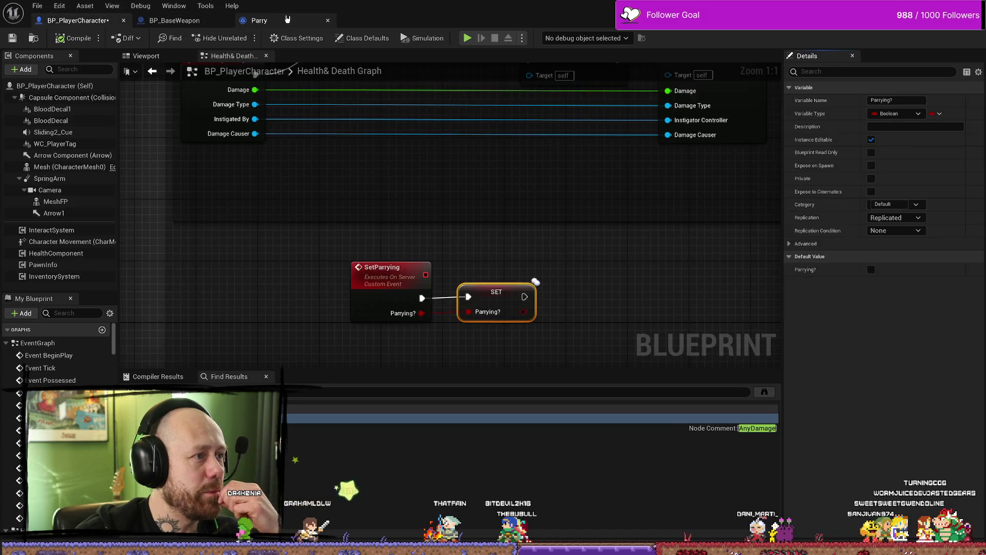
- In Received Notify End, move SET Parrying? aside and wire the Cast's Then pin into Set Parrying
left_click(287, 19)
left_click(488, 198)
left_click(502, 188)
left_click_drag(486, 206, 485, 144)
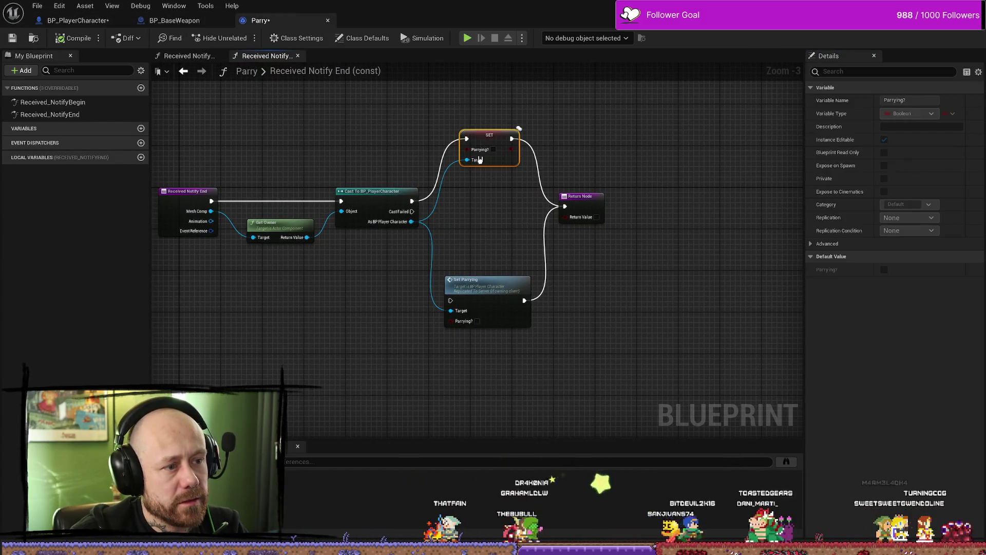
mouse_move(412, 201)
left_mouse_down()
mouse_move(450, 301)
mouse_move(478, 204)
left_mouse_up()
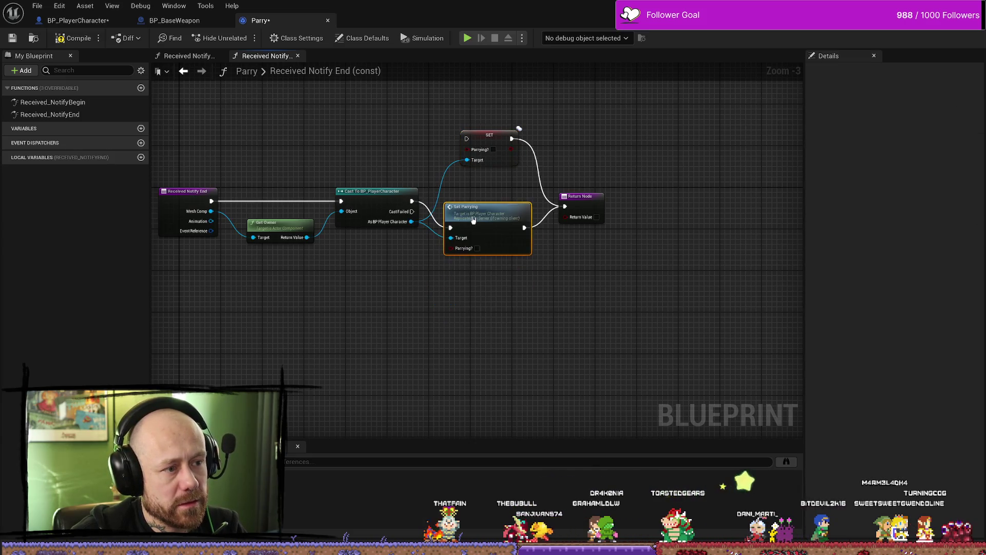
left_click_drag(564, 306, 570, 339)
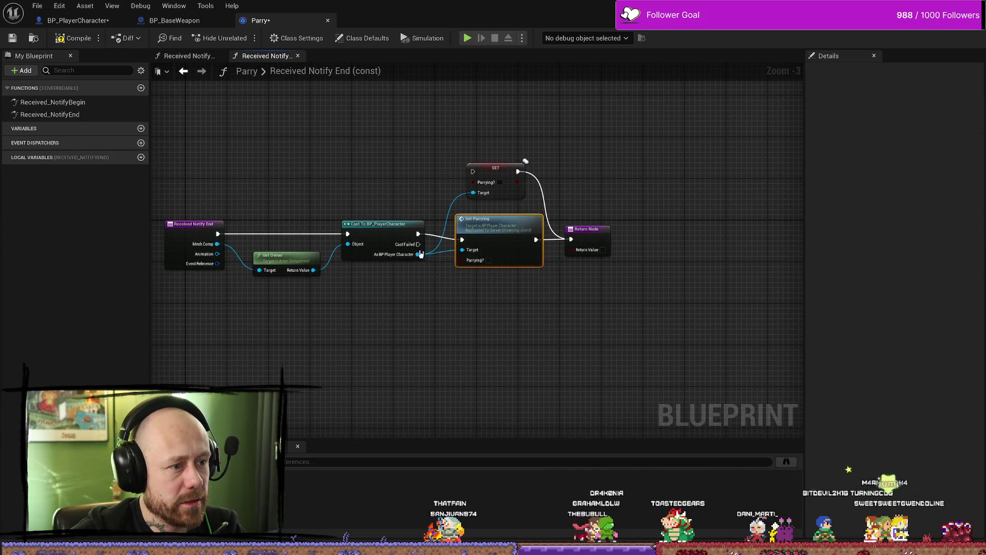
- Do the same rewiring in Received Notify Begin and compile the Parry notify blueprint
double_click(73, 109)
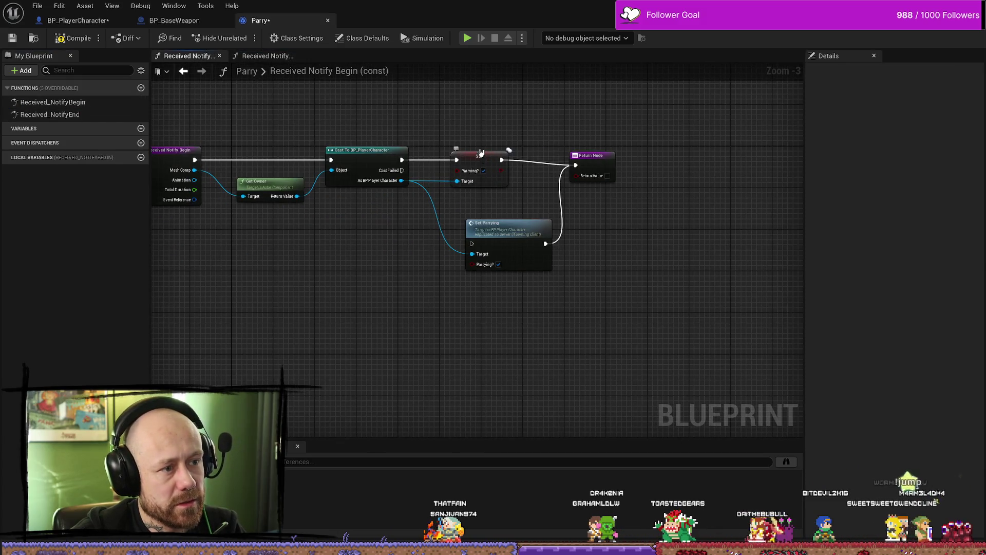
left_click_drag(483, 154, 490, 85)
left_click_drag(490, 209, 489, 250)
mouse_move(398, 215)
left_mouse_down()
mouse_move(468, 298)
mouse_move(479, 200)
left_mouse_up()
left_click_drag(476, 208, 465, 208)
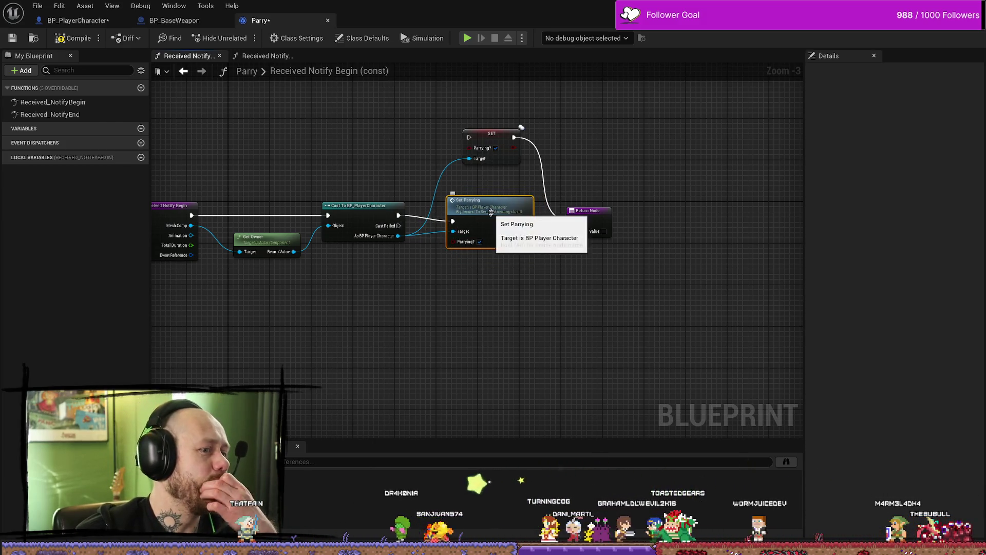
key("F7")
scroll(505, 218, "up", 3)
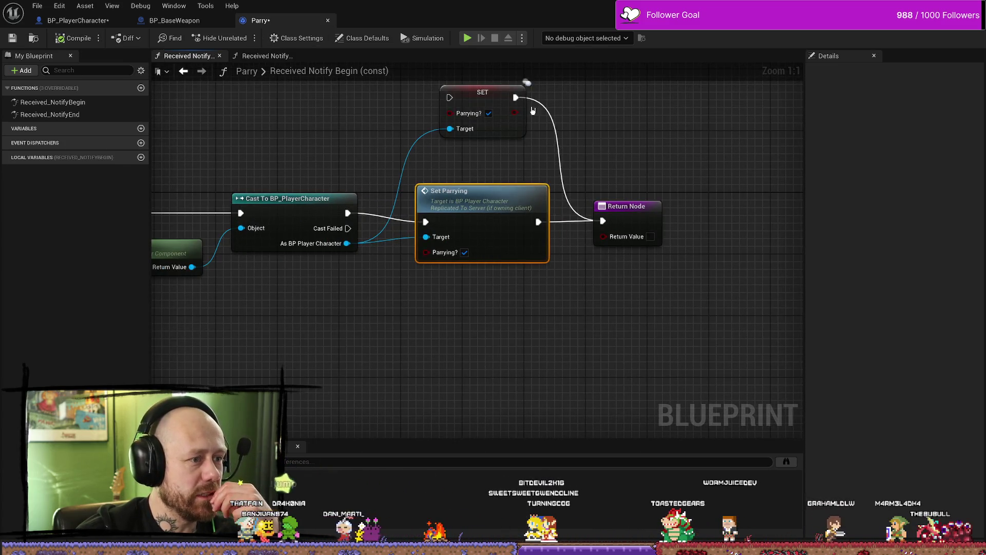
- Glance at the weapon's Play Effects graph, then return to the player character's damage graph
left_click(77, 20)
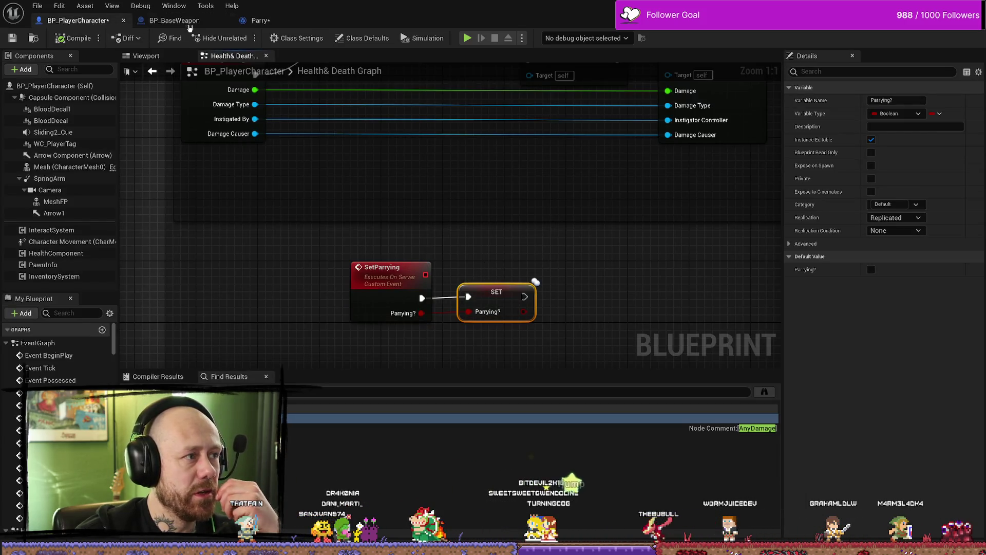
left_click(175, 21)
left_click(247, 21)
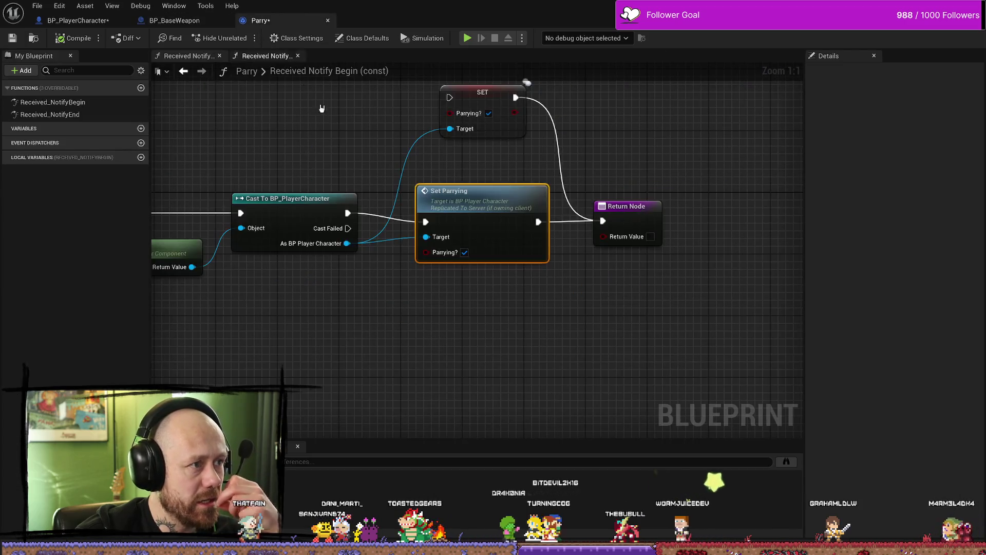
left_click(116, 22)
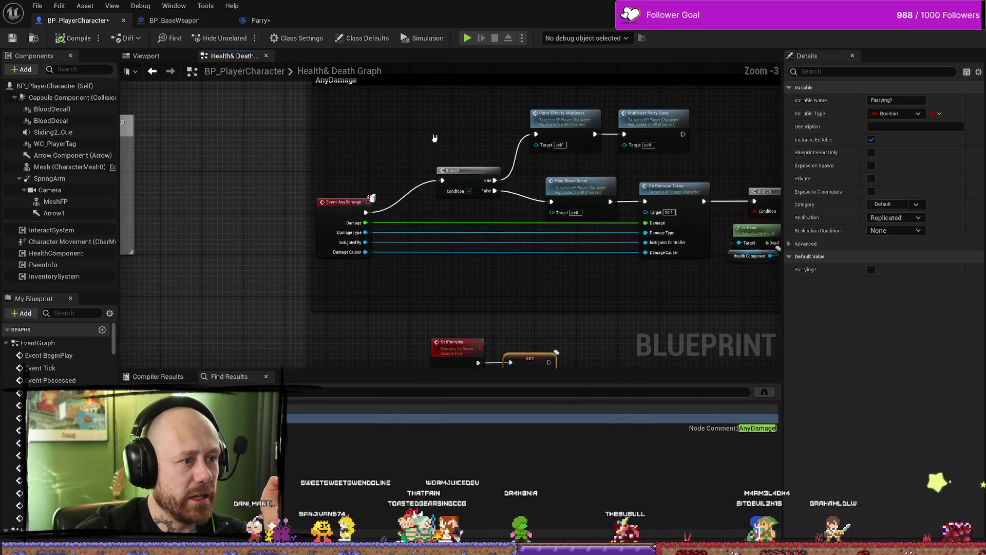
- Add a Get Parrying? node and wire it into the AnyDamage Branch condition
right_click(399, 158)
type("parryin")
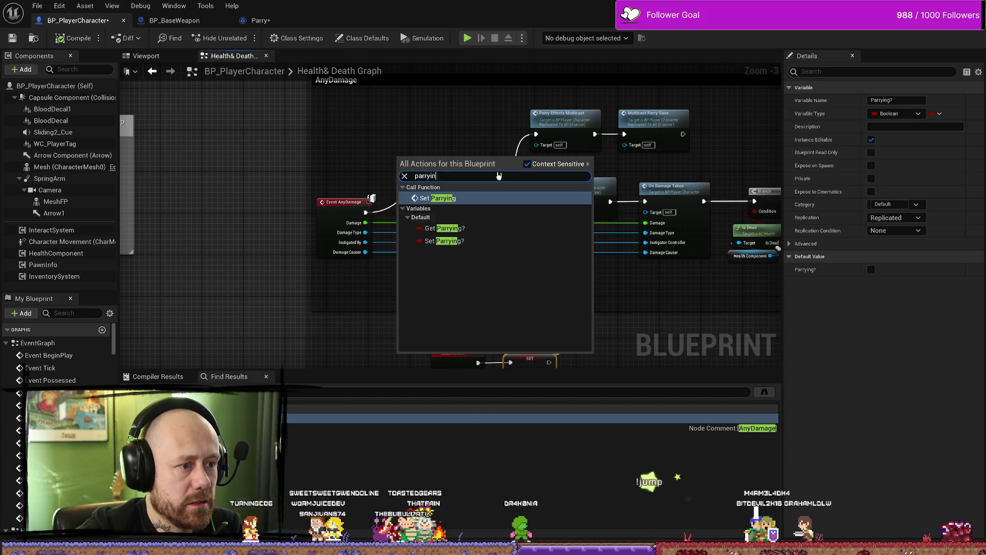
left_click(445, 228)
left_click_drag(437, 155, 447, 193)
mouse_move(411, 164)
left_mouse_down()
mouse_move(425, 211)
mouse_move(466, 207)
left_mouse_up()
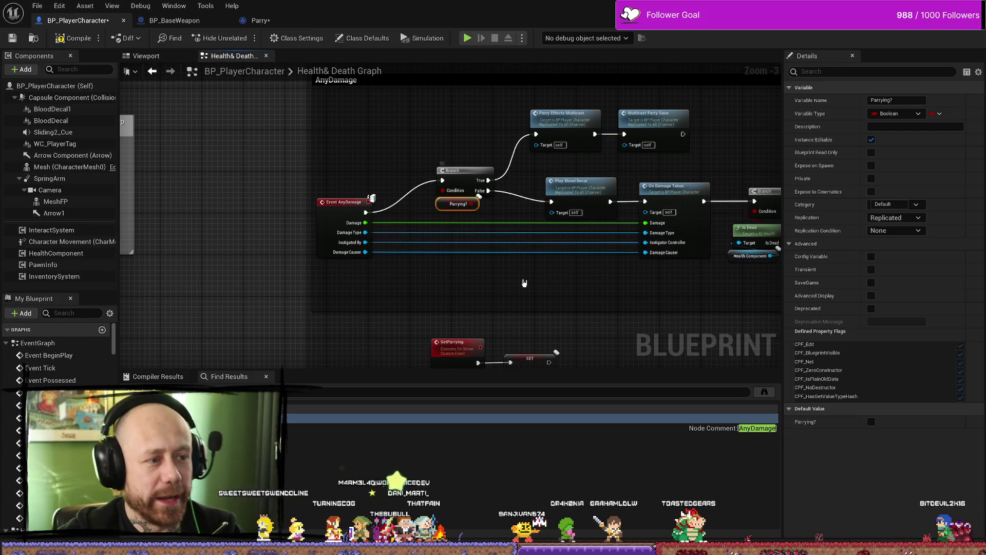
- Move the SetParrying event and SET Parrying? nodes up beneath the AnyDamage event
left_click_drag(499, 360, 452, 289)
left_click_drag(519, 313, 381, 259)
left_click_drag(486, 288, 447, 242)
left_click_drag(524, 239, 562, 267)
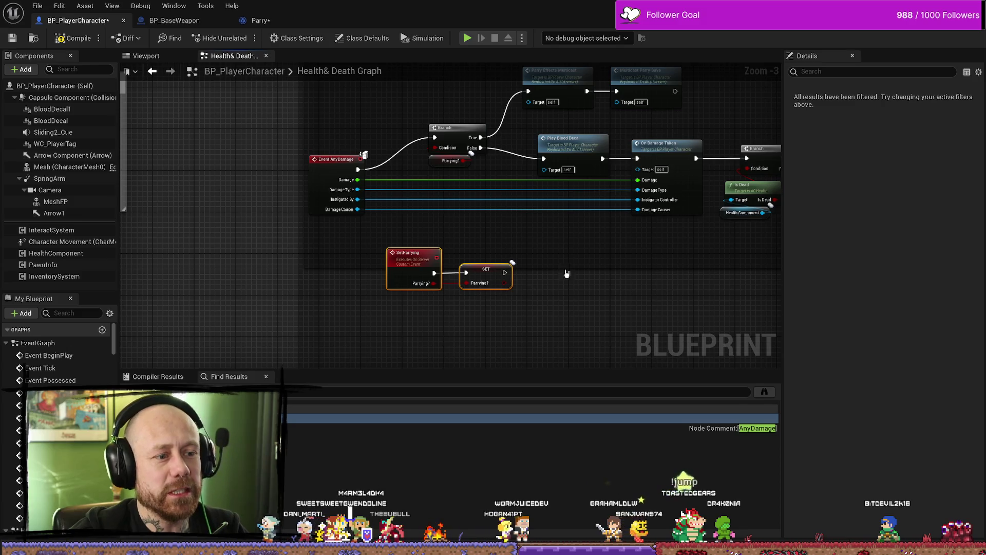
mouse_move(485, 269)
left_mouse_down()
mouse_move(495, 252)
mouse_move(517, 255)
left_mouse_up()
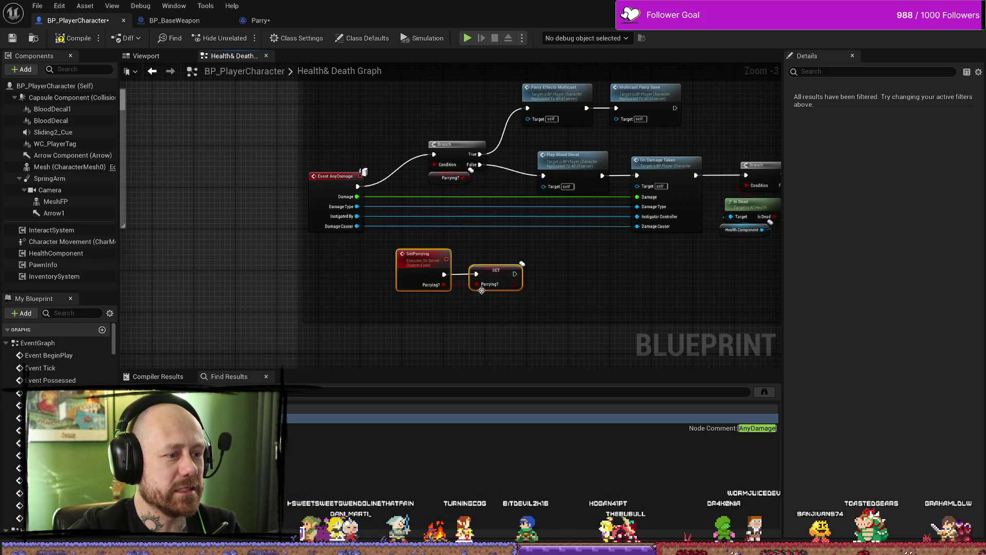
scroll(480, 289, "up", 3)
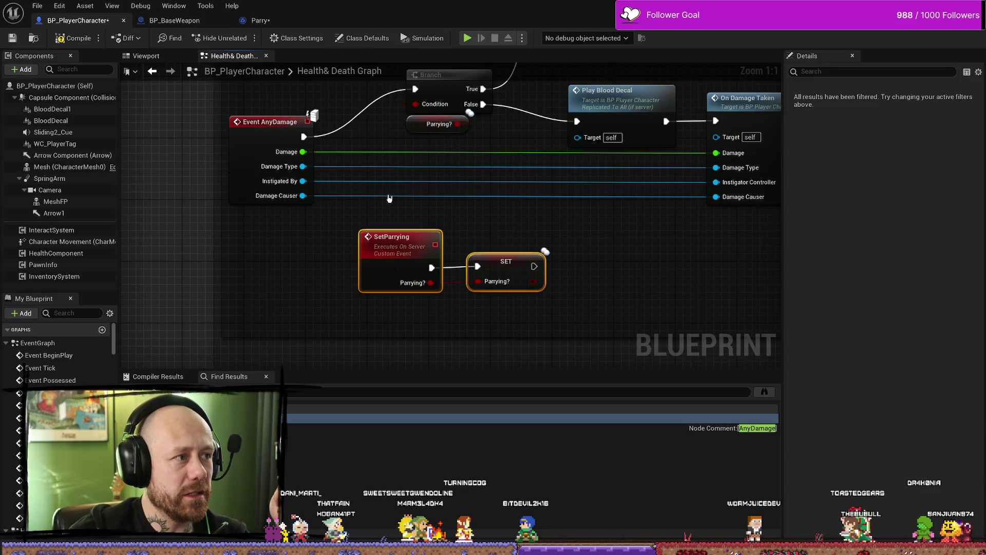
left_click(493, 262)
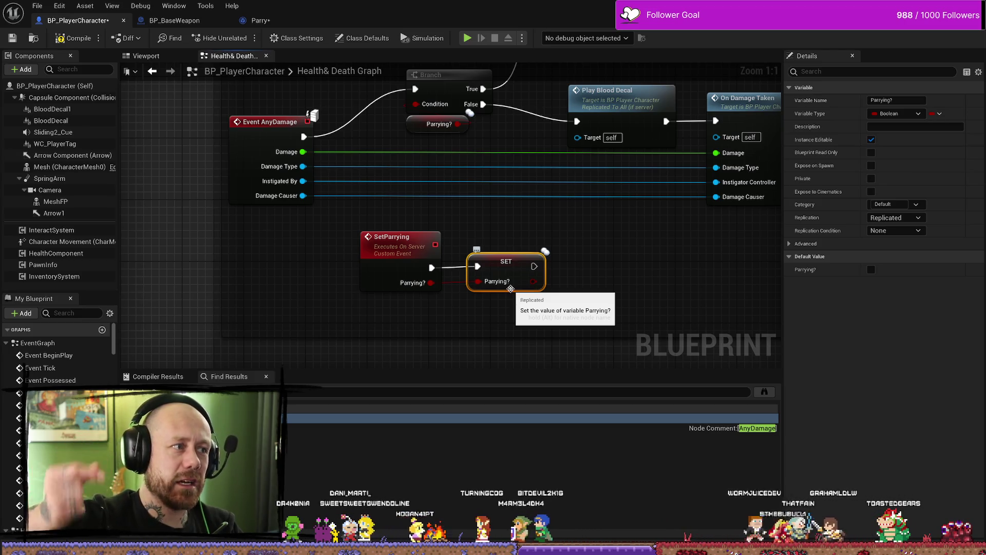
left_click(175, 20)
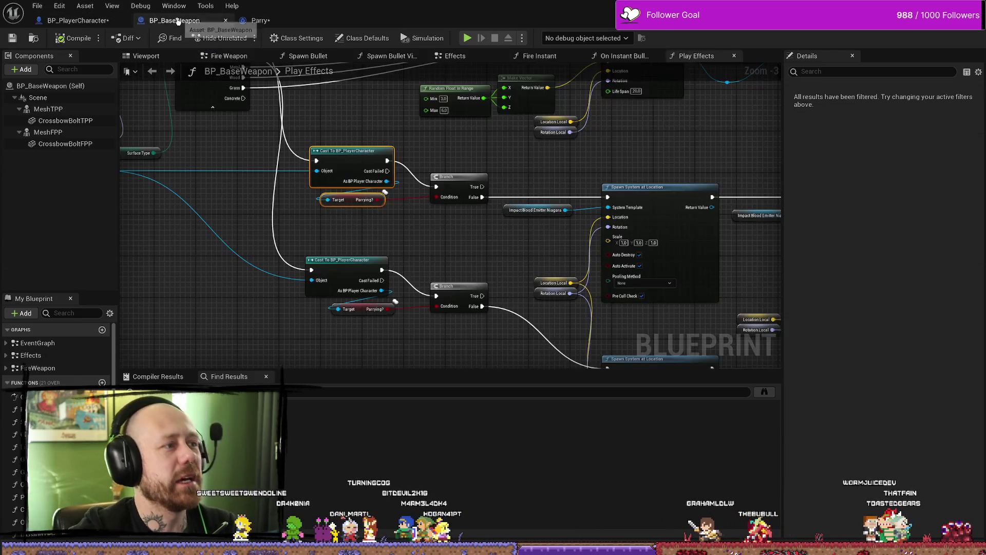
- Pan to the two Cast To BP_PlayerCharacter nodes and jump from the Parrying? getter to its variable
mouse_move(424, 152)
left_mouse_down()
mouse_move(455, 262)
mouse_move(488, 249)
left_mouse_up()
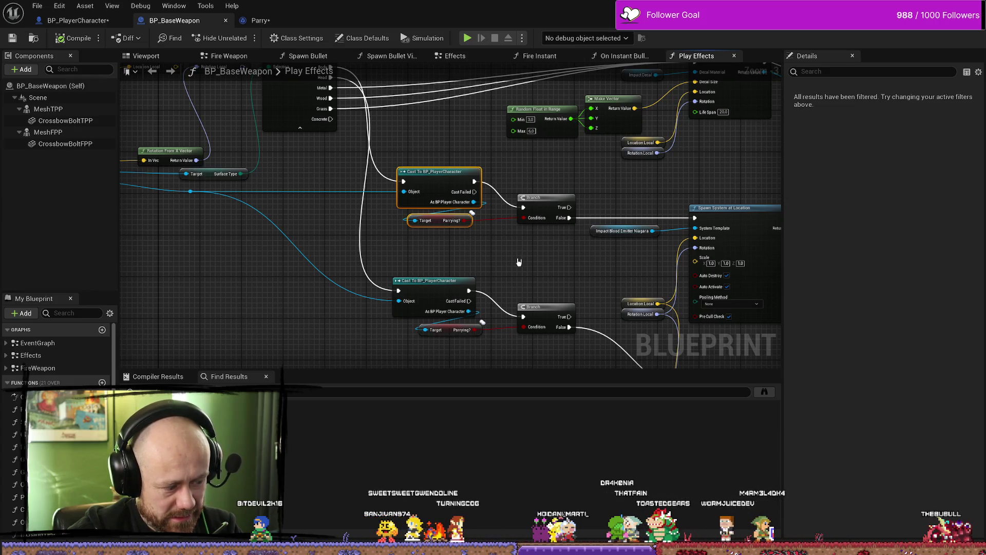
mouse_move(416, 152)
left_mouse_down()
mouse_move(430, 229)
mouse_move(470, 248)
left_mouse_up()
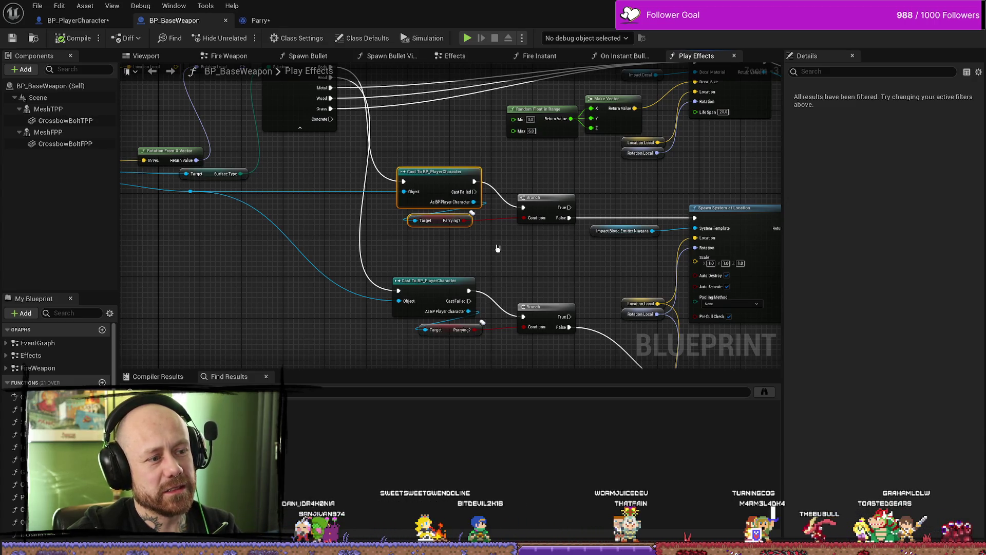
double_click(440, 224)
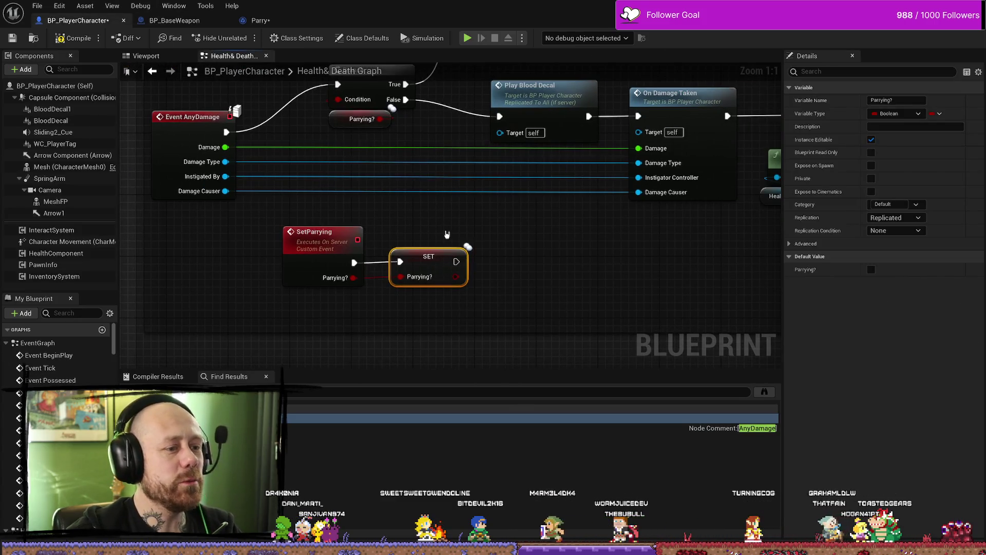
- Check the SetParrying event and SET Parrying? nodes, then compile BP_PlayerCharacter with F7
left_click(396, 241)
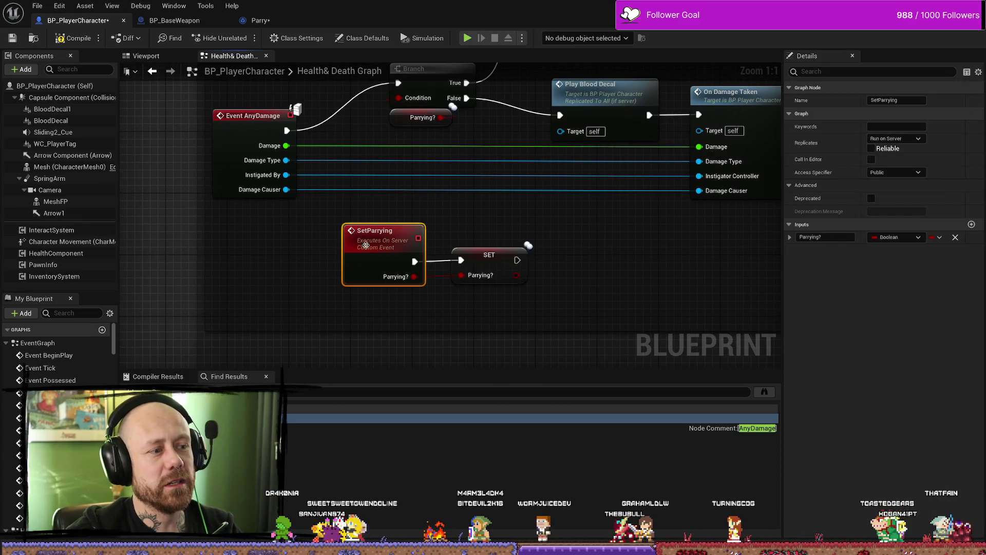
left_click(511, 253)
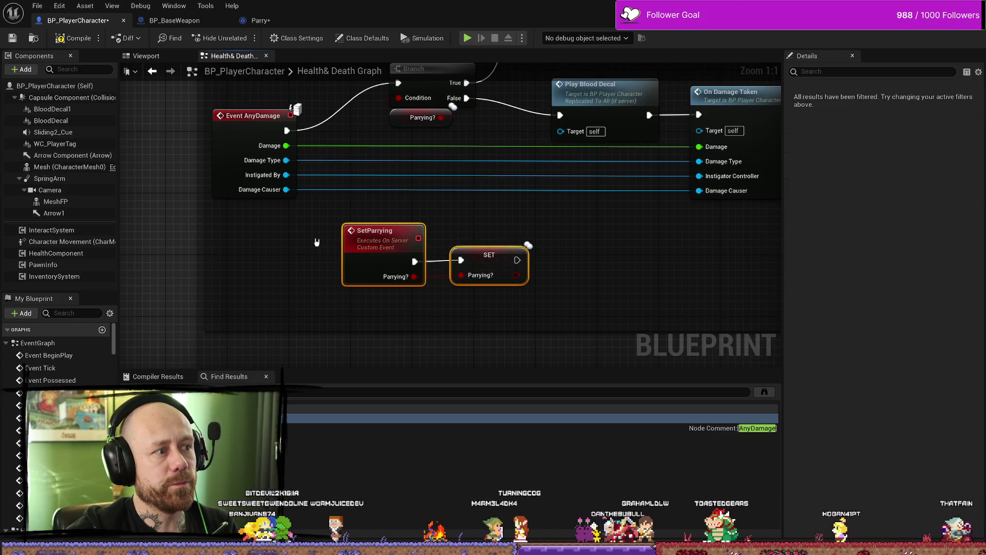
key("F7")
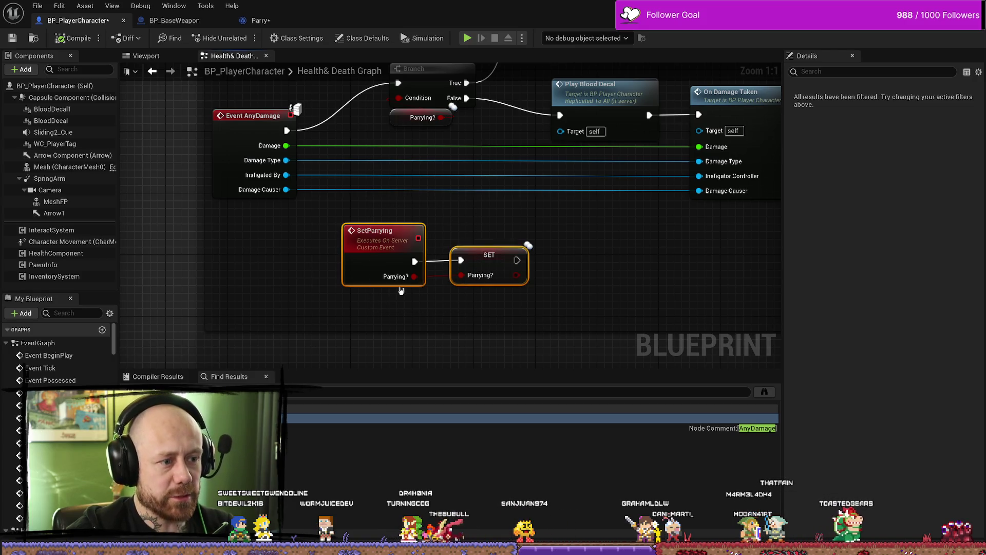
left_click(487, 238)
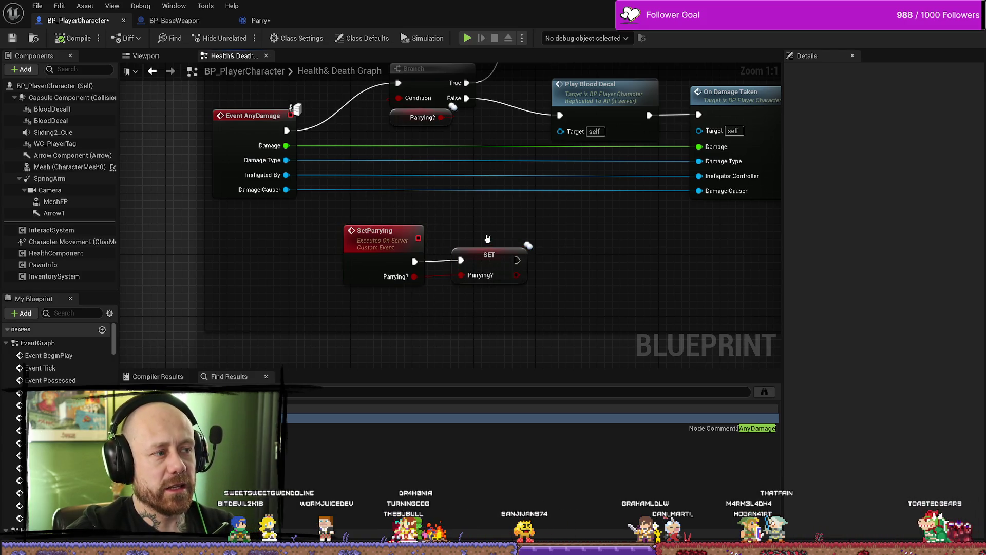
left_click_drag(488, 238, 391, 316)
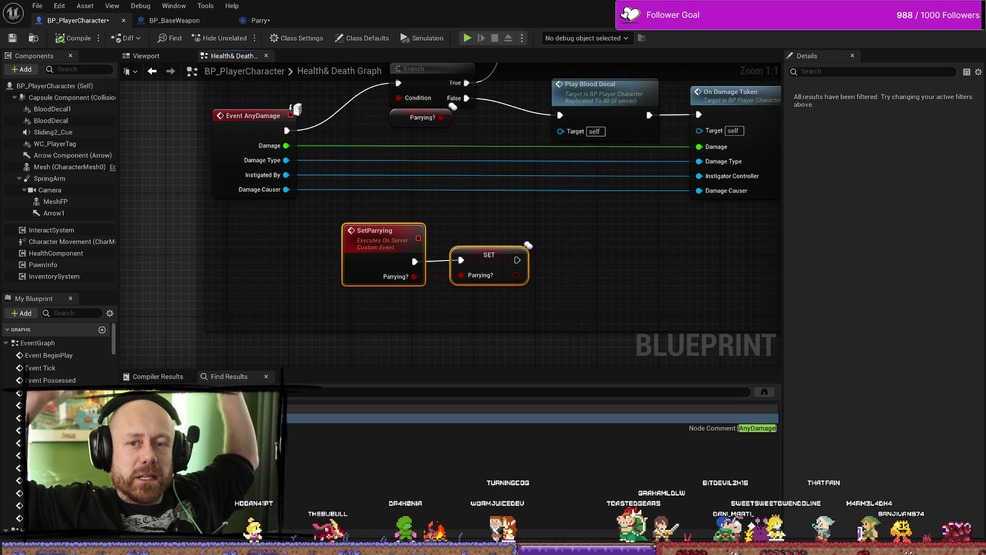
scroll(524, 153, "down", 7)
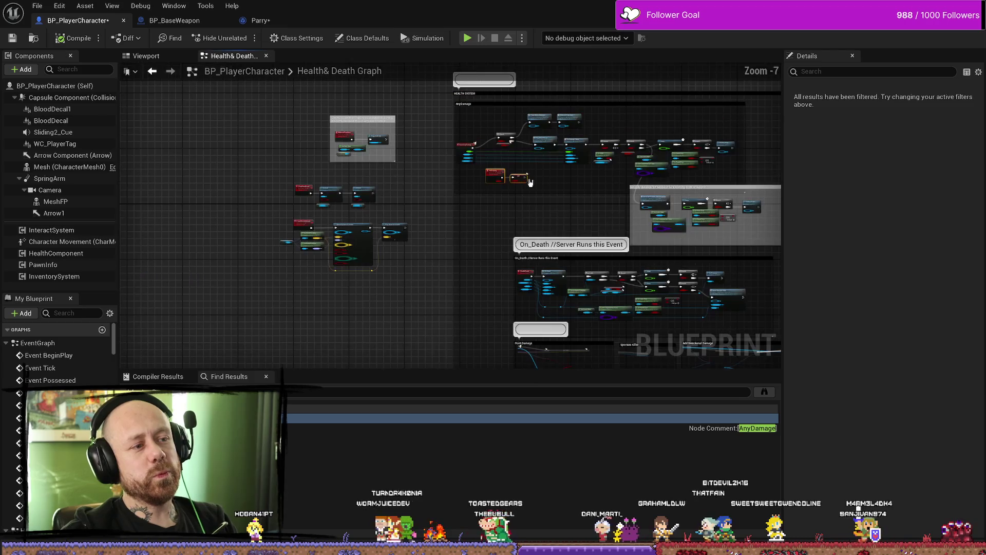
- Re-check the Branch's Parrying? condition, SetParrying replication and the Parrying? variable settings
scroll(503, 144, "up", 7)
mouse_move(427, 124)
left_mouse_down()
mouse_move(414, 195)
mouse_move(437, 146)
left_mouse_up()
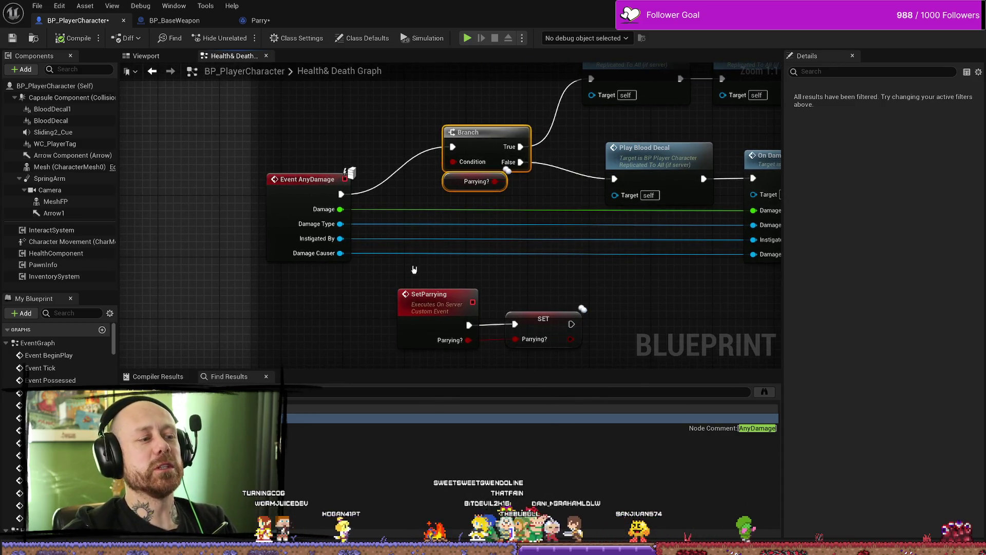
left_click(429, 295)
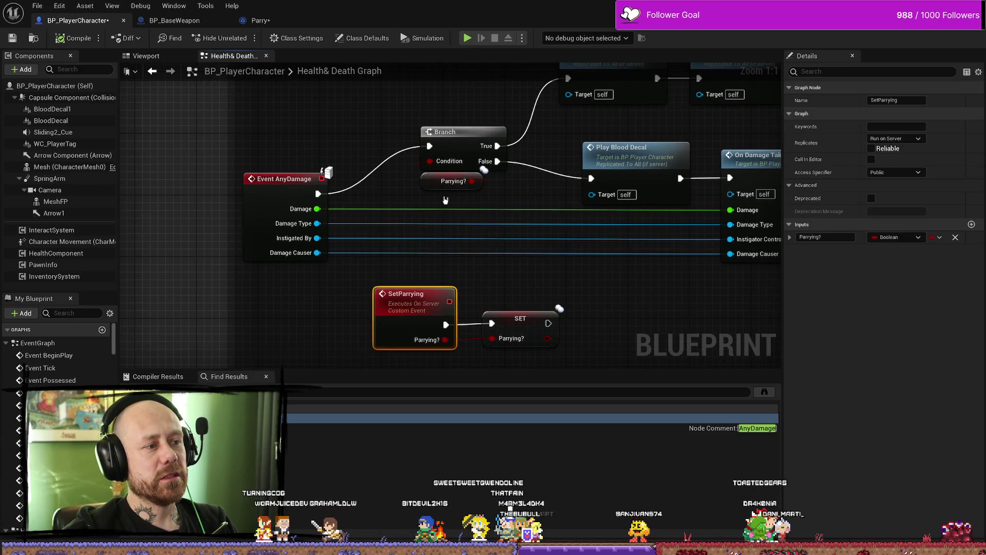
scroll(445, 200, "down", 3)
scroll(445, 200, "up", 3)
left_click(438, 158)
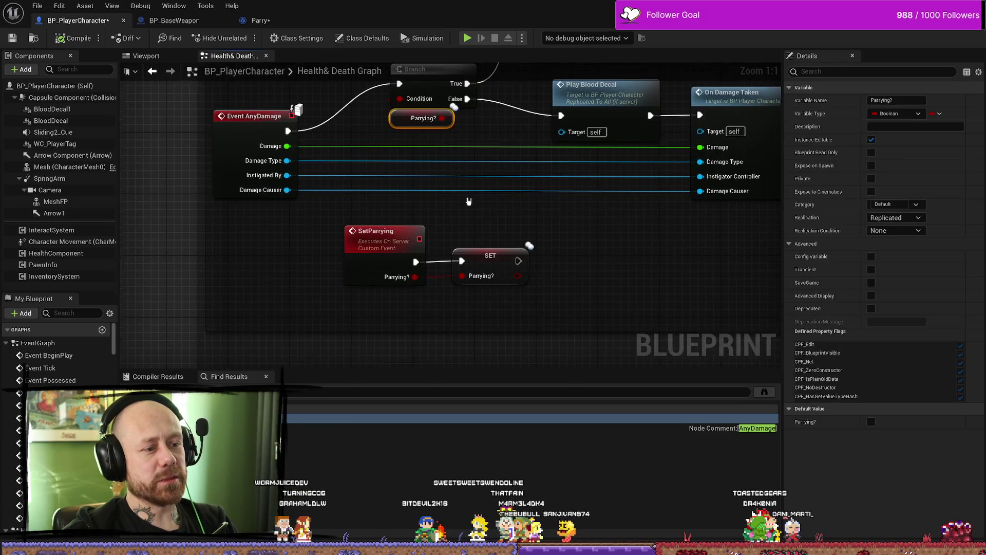
left_click(485, 262)
scroll(493, 283, "down", 6)
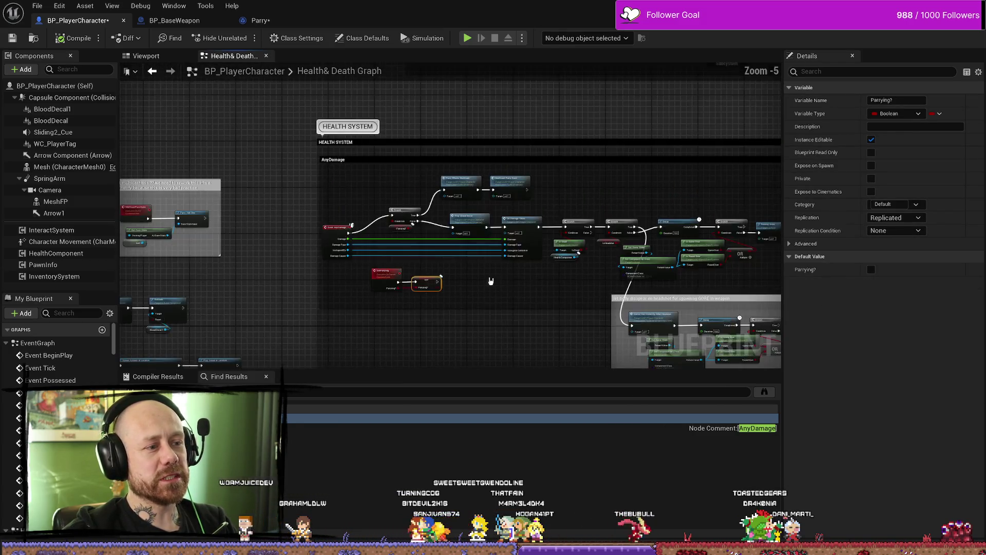
scroll(493, 280, "up", 3)
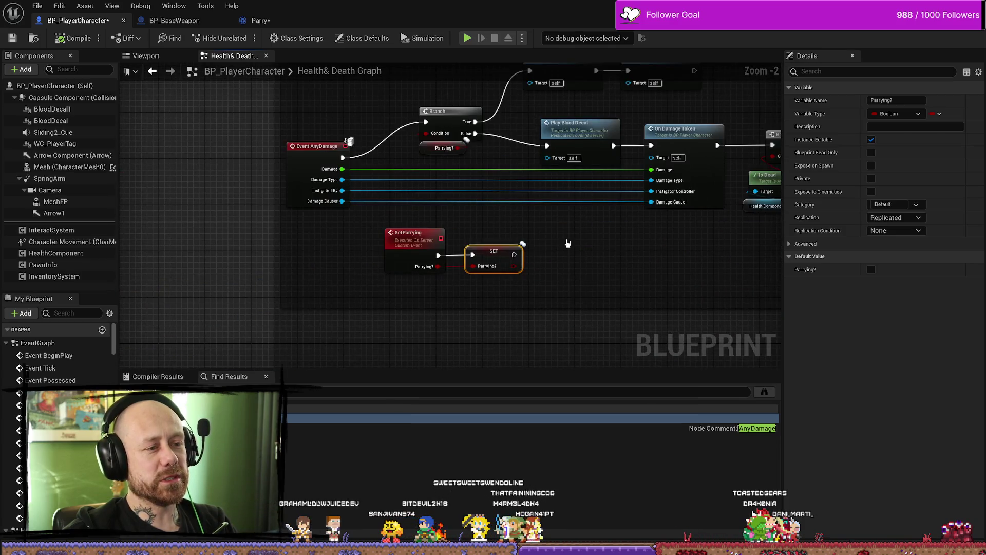
scroll(369, 165, "down", 3)
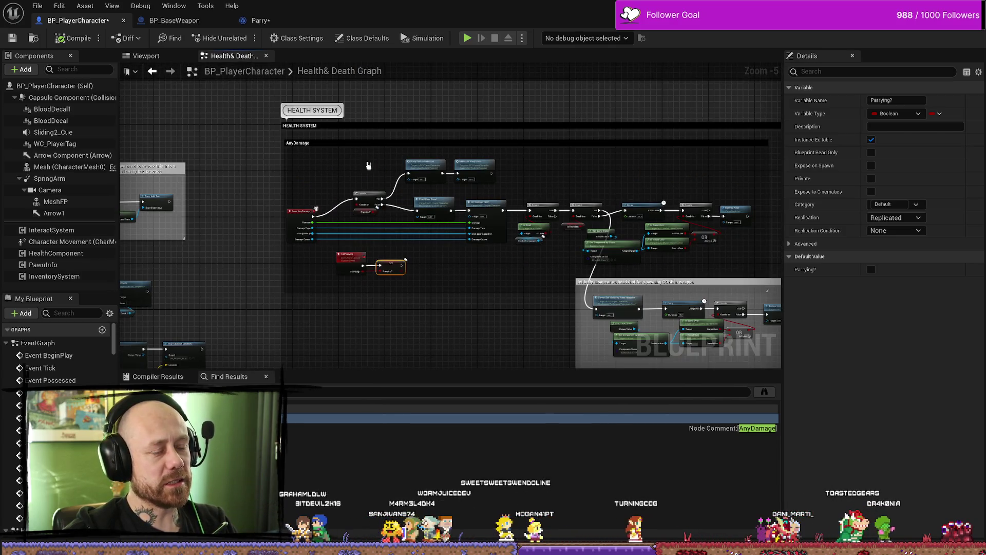
- Review the weapon's Parrying? branches in Play Effects, then save the blueprints via File > Save
left_click(175, 20)
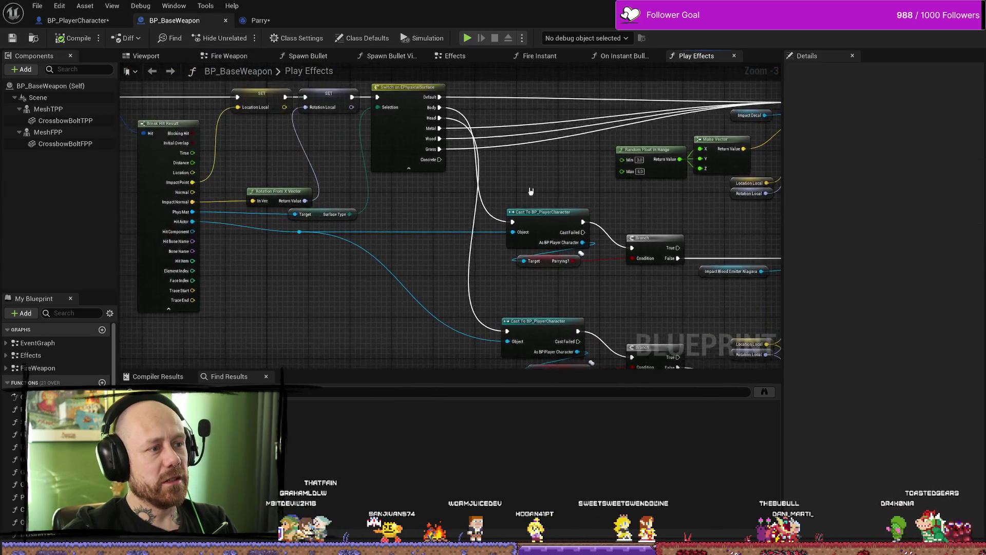
scroll(530, 191, "down", 1)
scroll(565, 184, "up", 1)
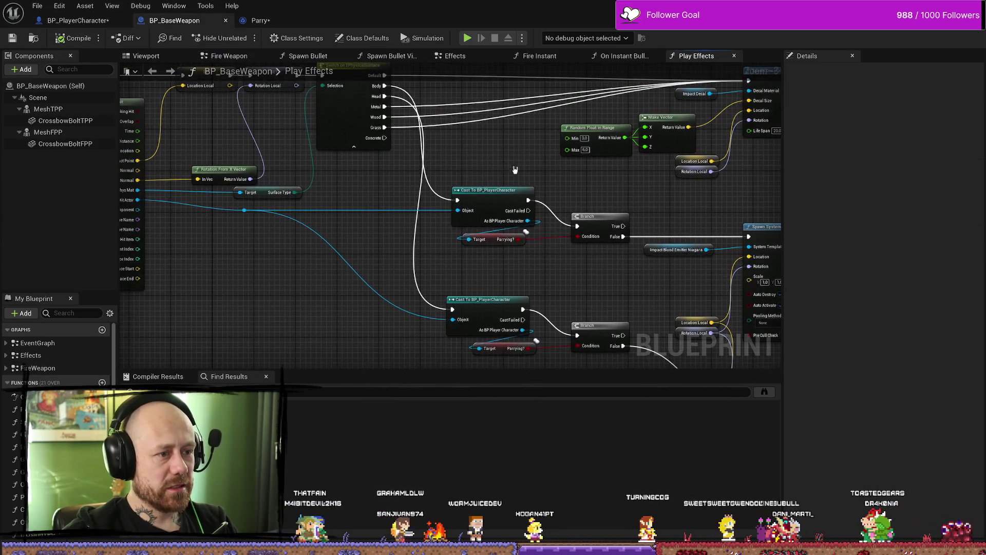
left_click_drag(520, 162, 384, 126)
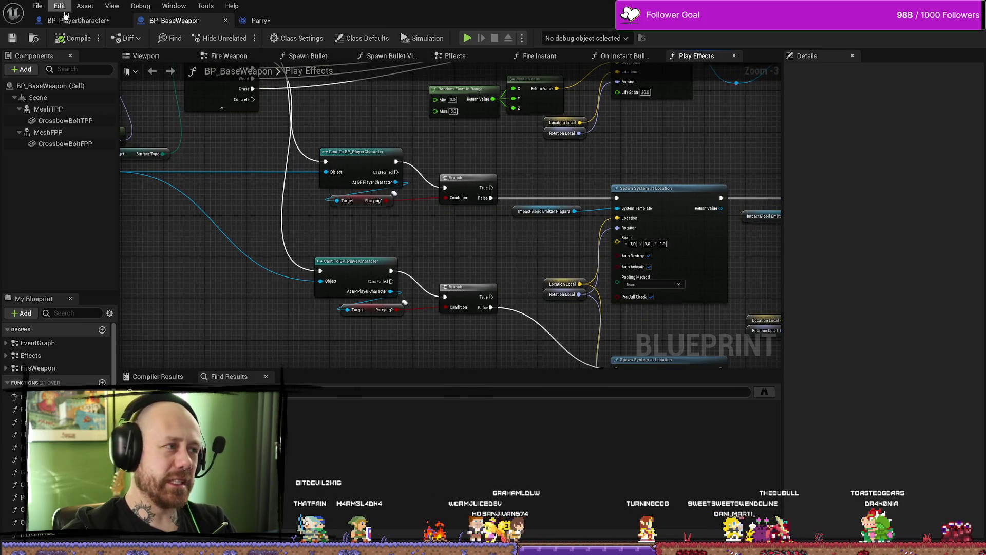
left_click(67, 20)
left_click(37, 5)
left_click(154, 85)
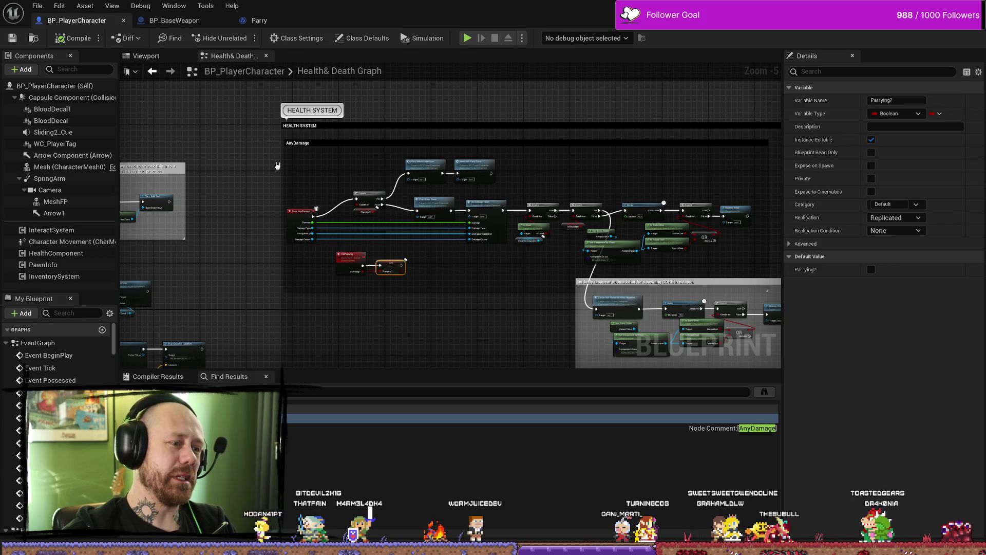
scroll(449, 280, "up", 5)
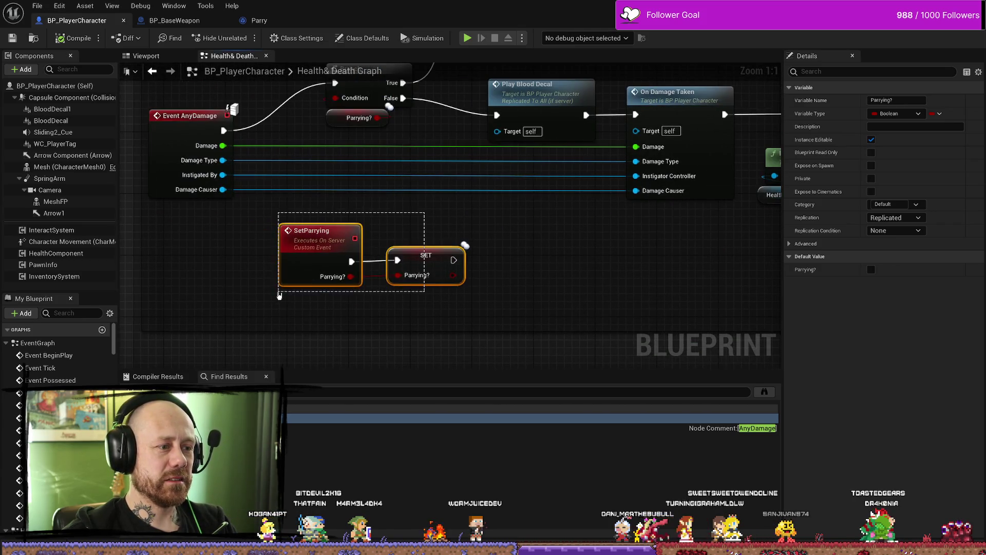
left_click_drag(279, 295, 279, 295)
left_click(435, 314)
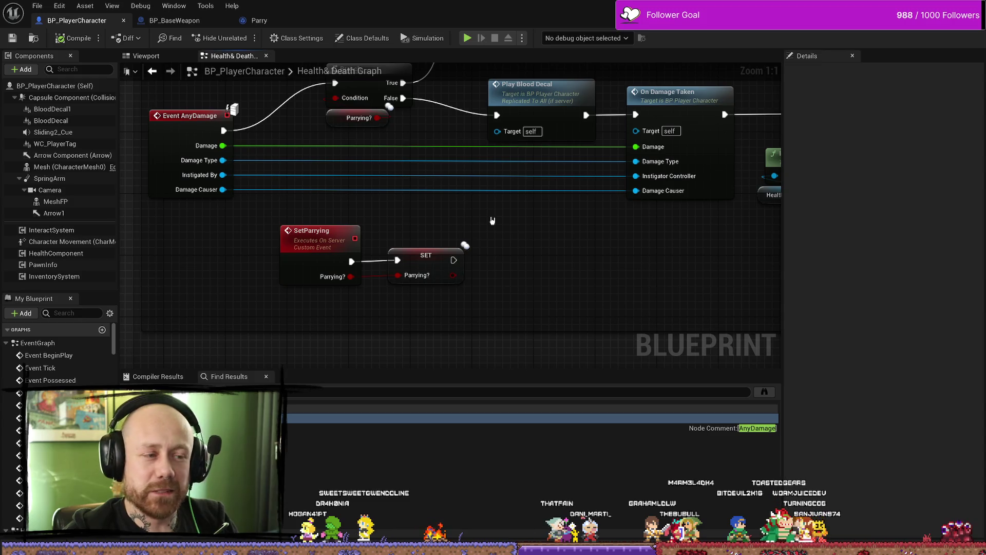
mouse_move(459, 212)
left_mouse_down()
mouse_move(392, 275)
mouse_move(261, 262)
left_mouse_up()
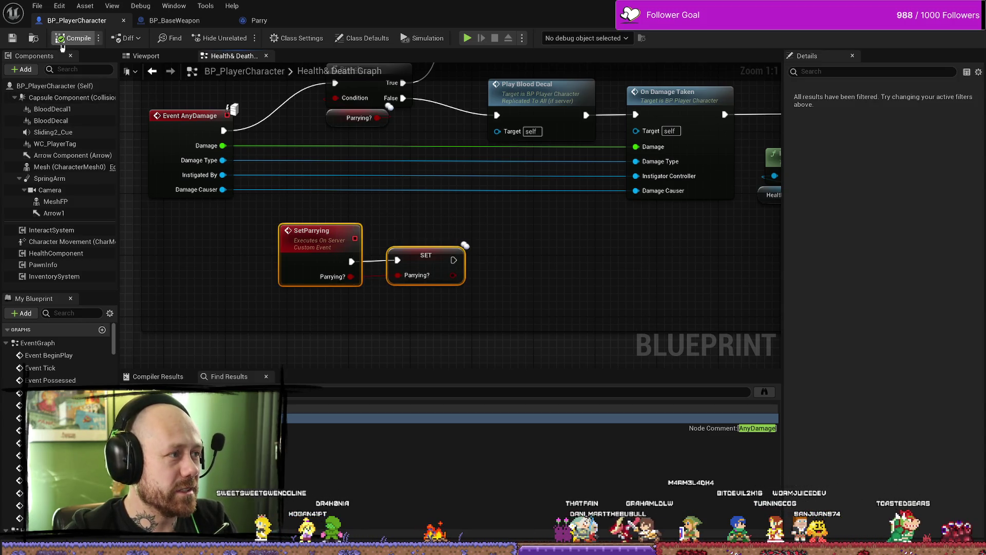
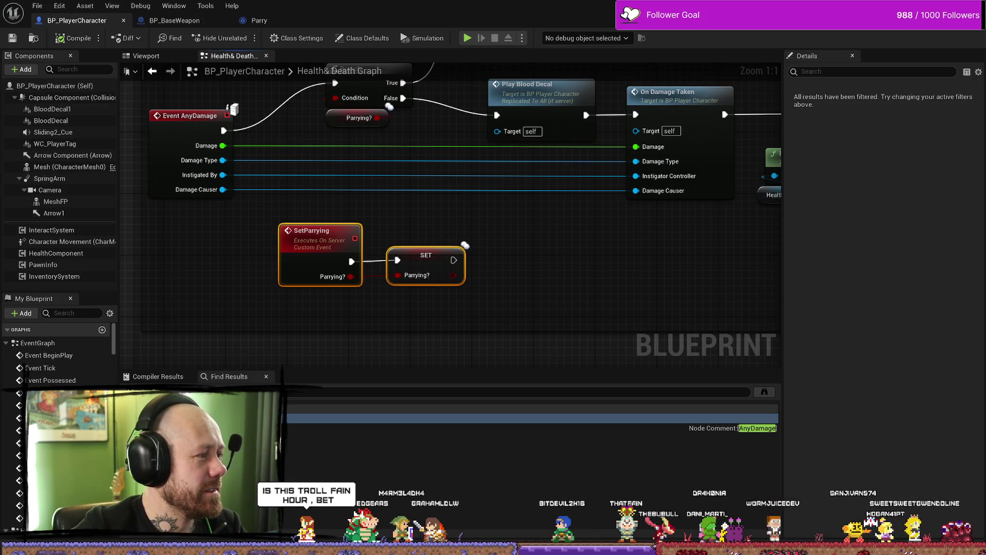
- Open the Bug list card 'parrying still sometimes triggers hit effect visuals', reloading the board once
key("alt+Tab")
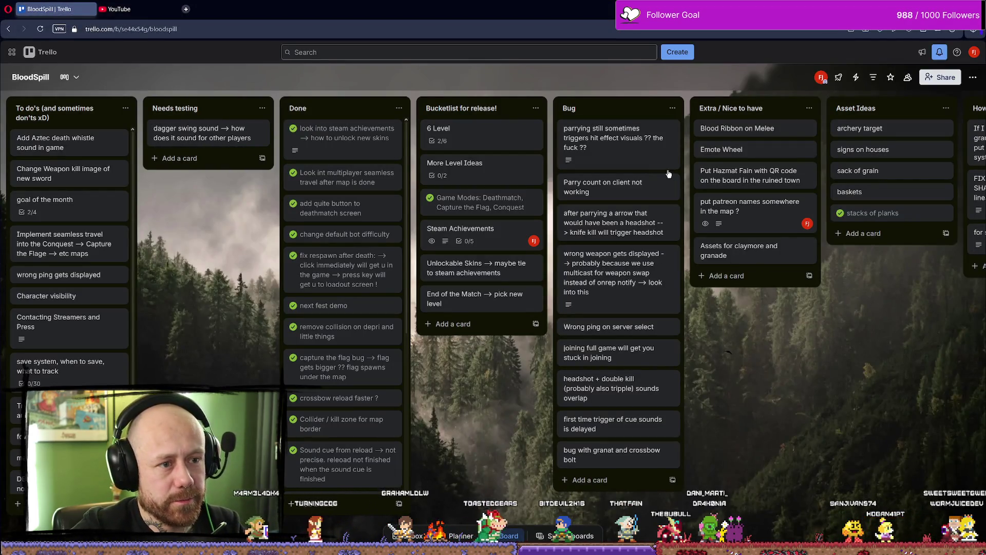
left_click(639, 148)
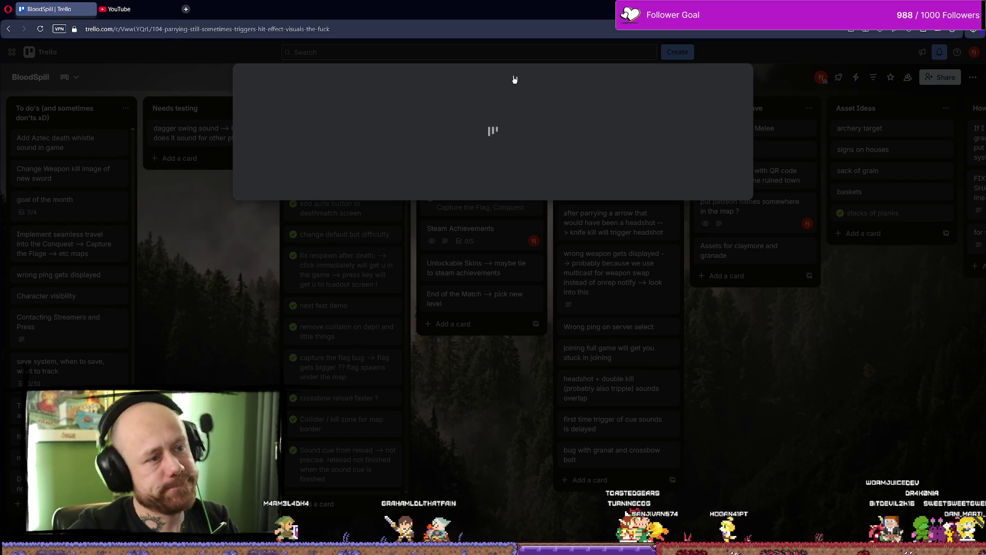
left_click(837, 390)
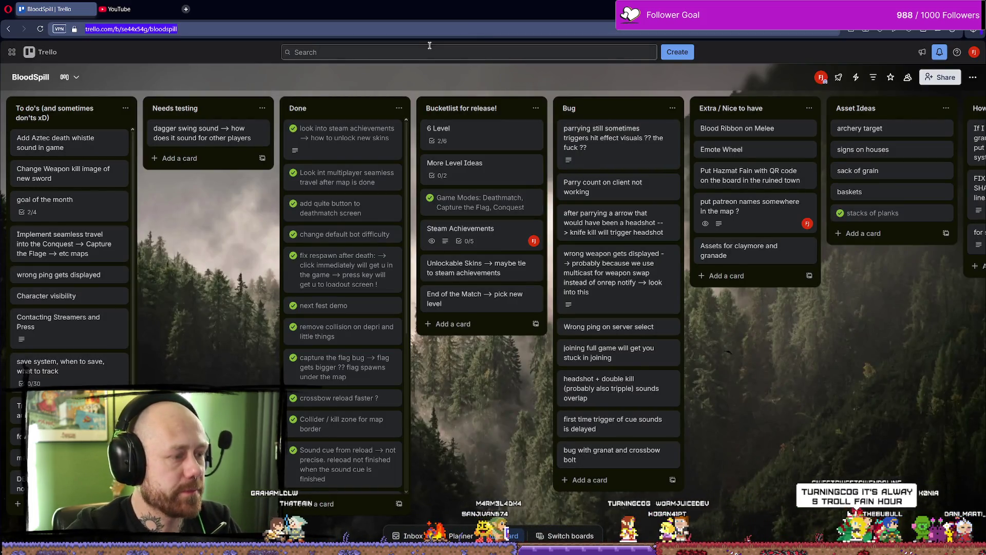
key("F5")
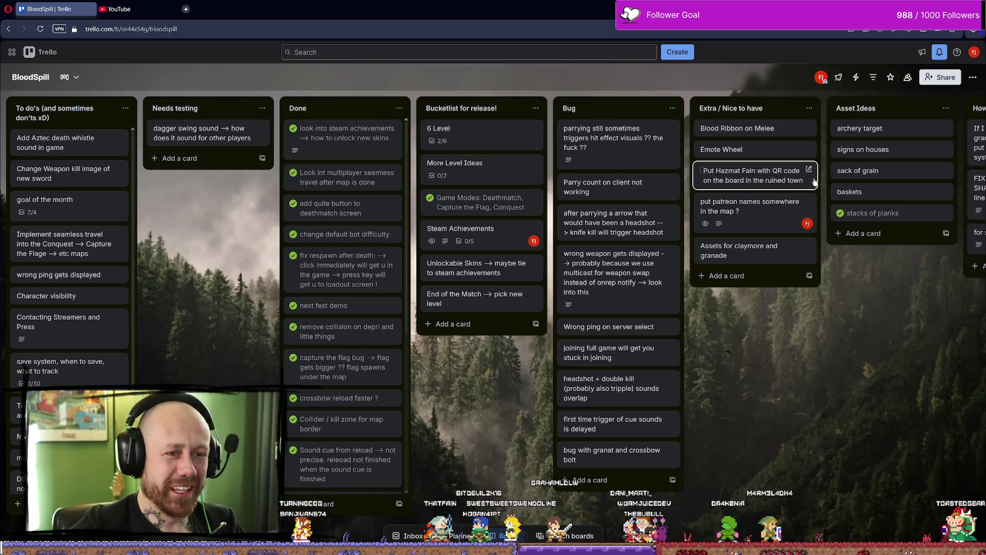
left_click(578, 133)
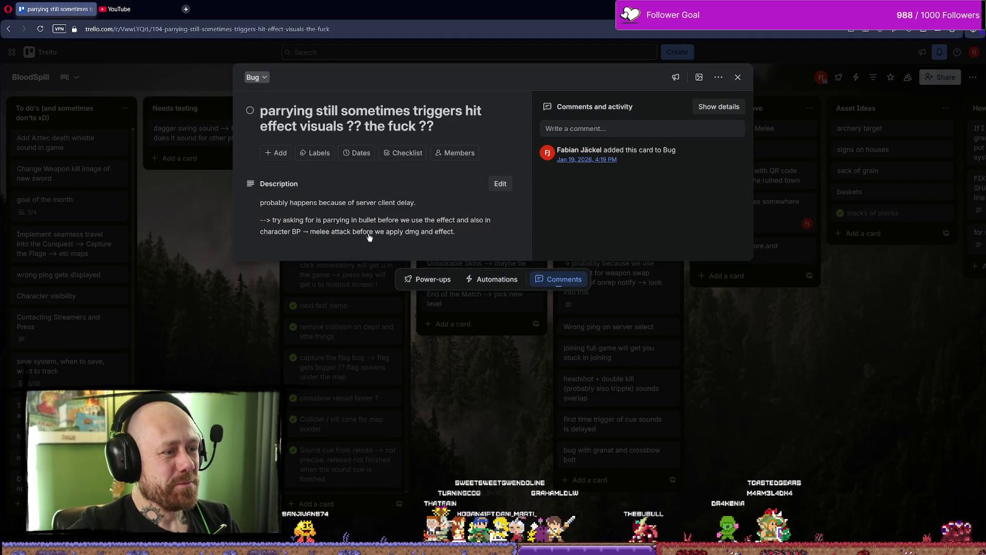
- Add a note about using Unreal Insights to see when RPCs trigger, save, and close the card
left_click(369, 236)
type("→ look into unreal in")
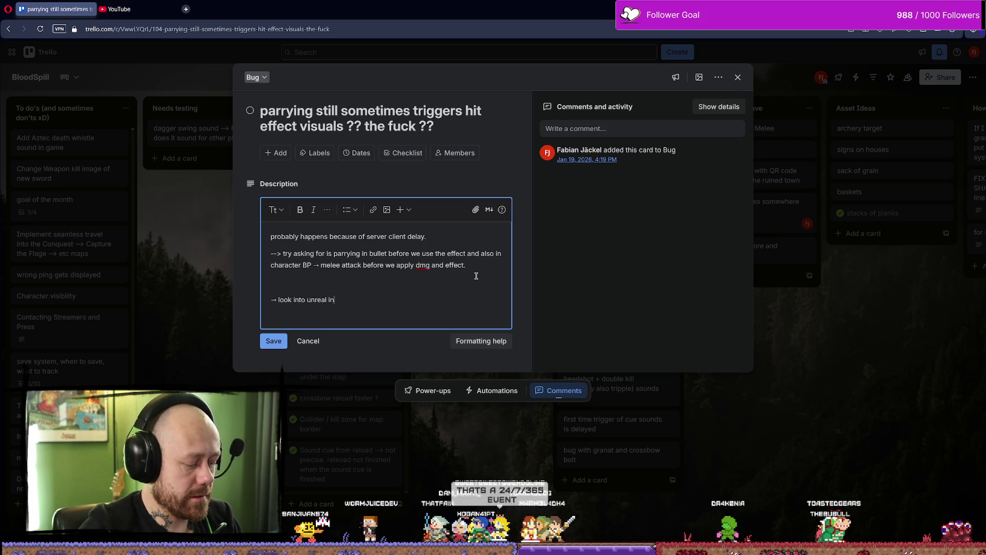
type("sight tools df")
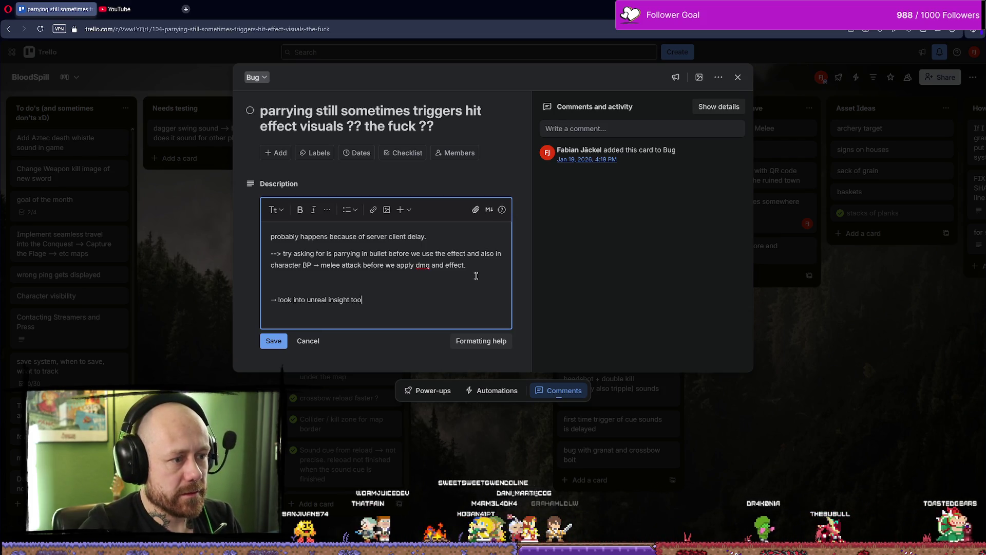
key("BackSpace")
key("BackSpace")
type("for that")
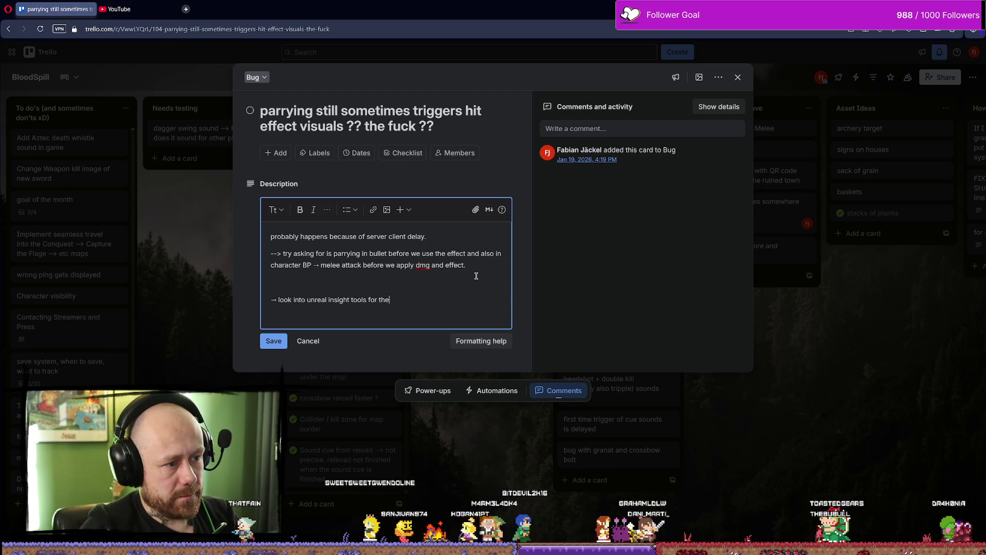
type(" to see when RPC are triggered and stuff")
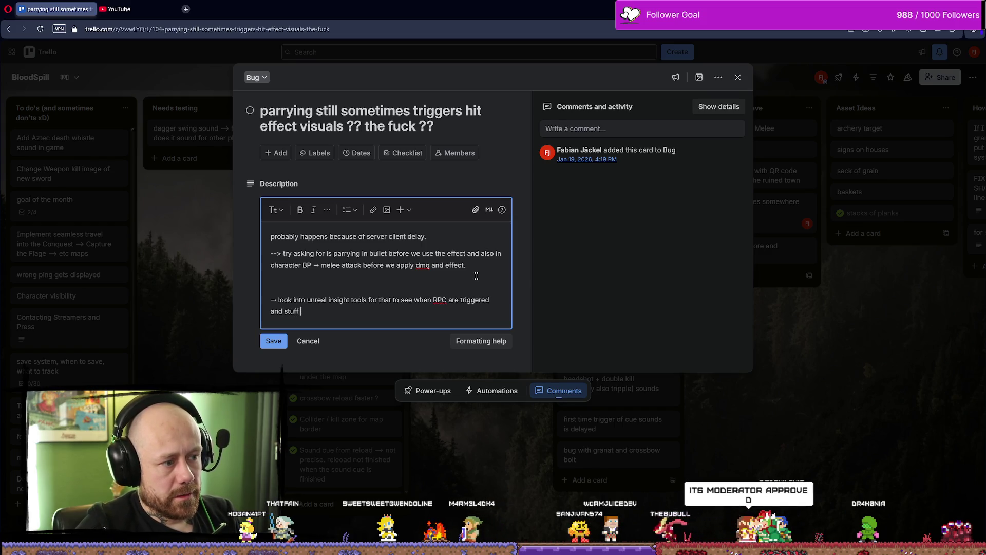
key("Return")
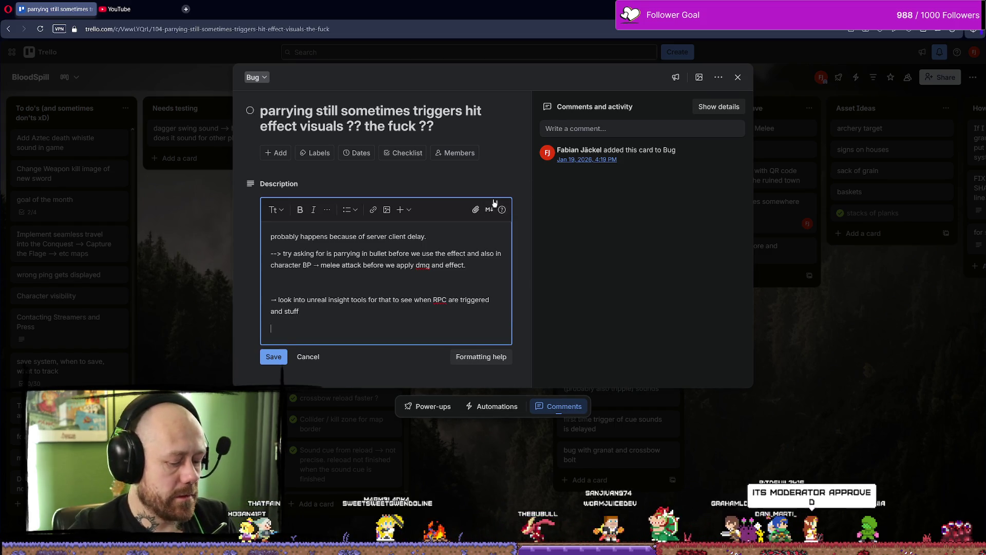
key("BackSpace")
type("!")
left_click(278, 341)
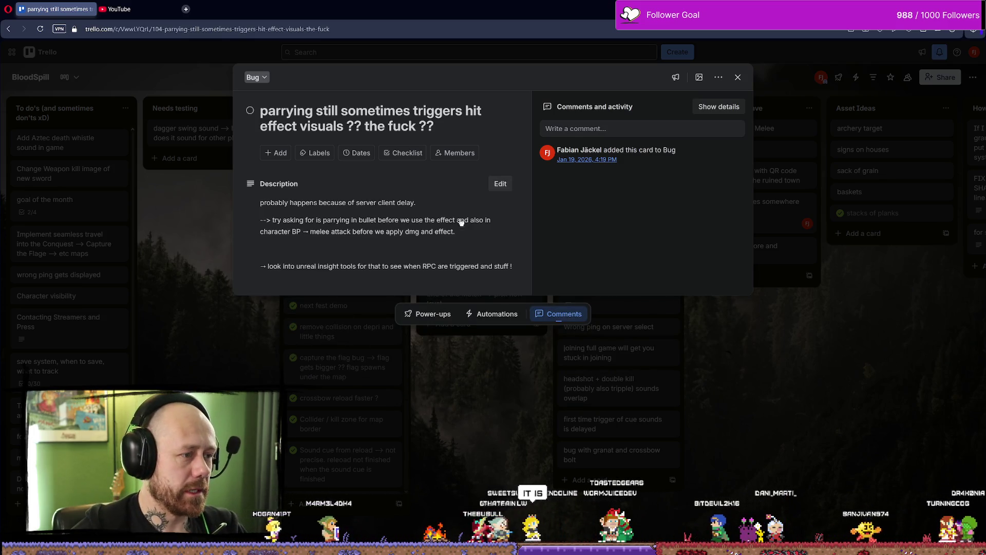
left_click(727, 352)
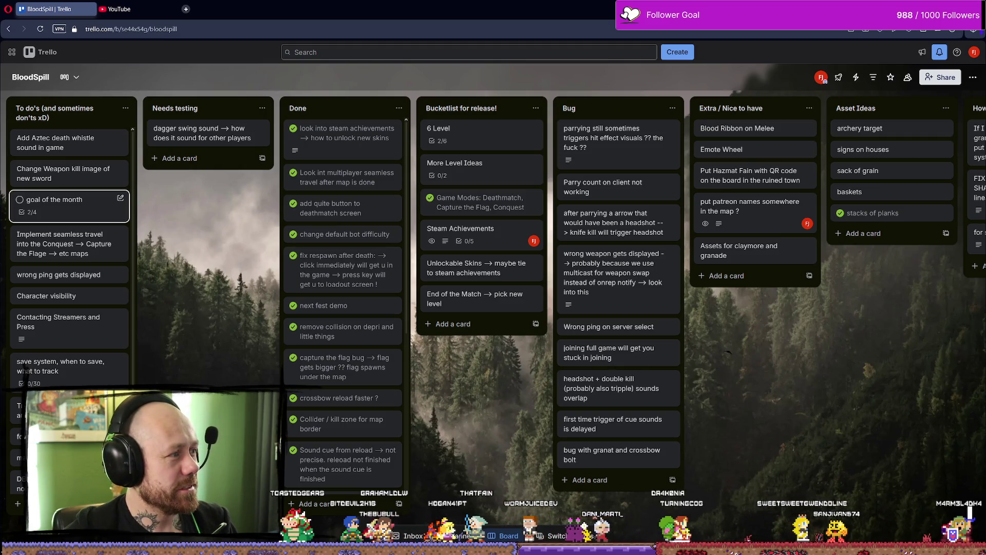
- Glance at the YouTube home page, then exit full screen and return to the BloodSpill board
left_click(152, 6)
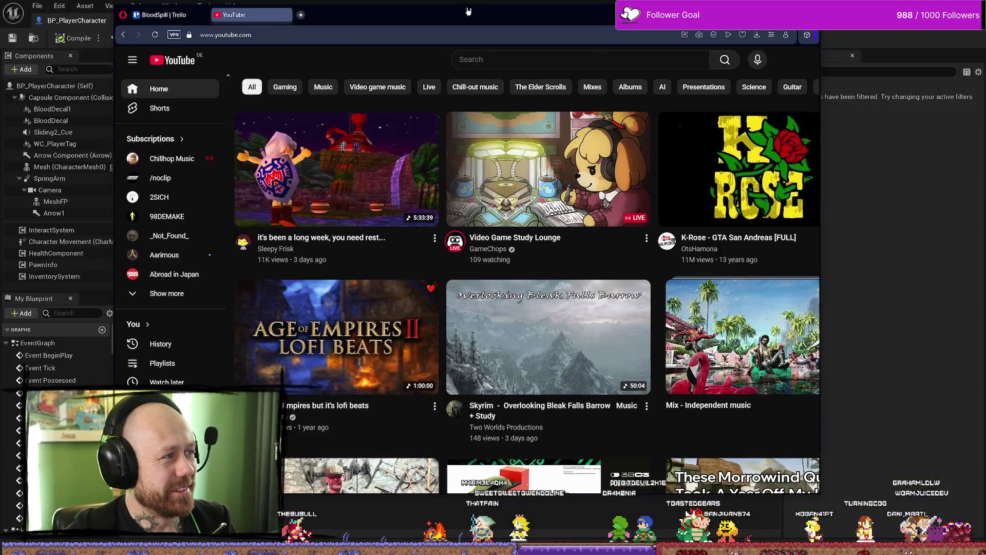
key("super+Down")
left_click(170, 14)
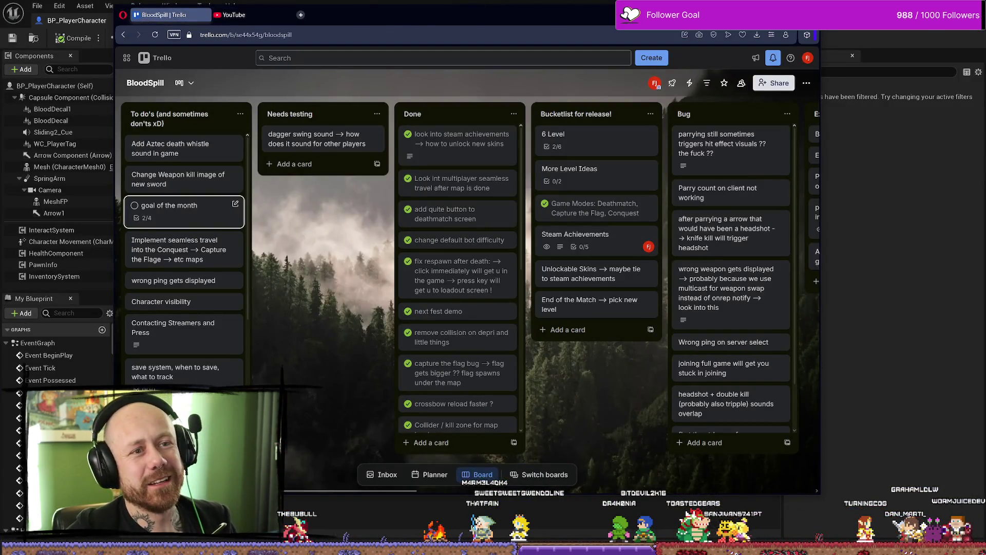
- Back in Unreal, review the Branch and Parrying? nodes in the character's Health& Death Graph
key("alt+Tab")
scroll(477, 305, "down", 3)
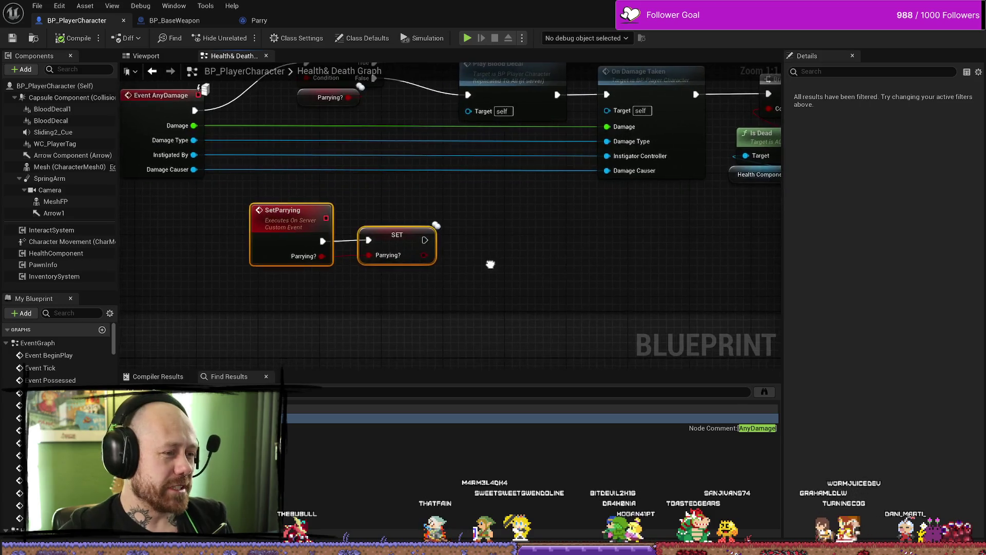
scroll(244, 173, "down", 2)
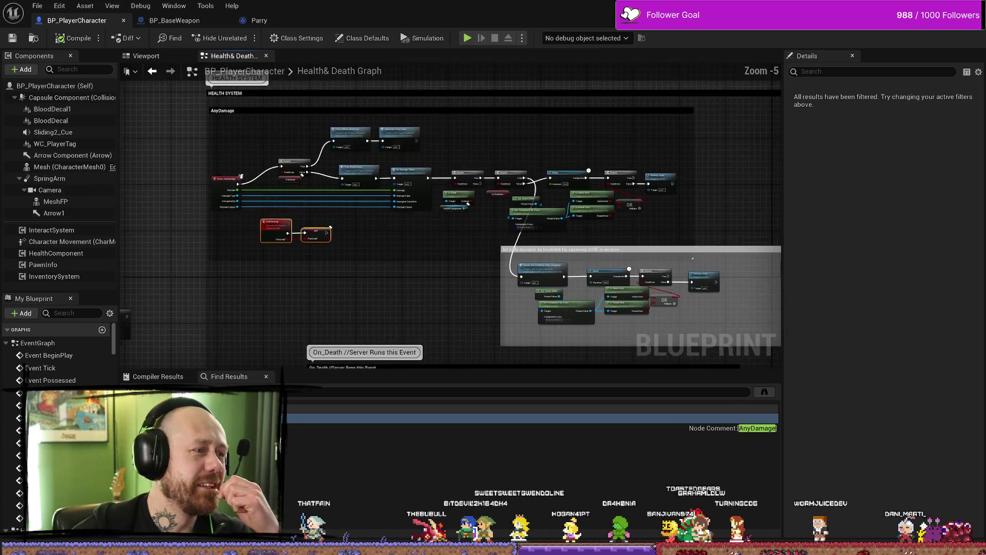
scroll(517, 186, "up", 4)
scroll(516, 186, "down", 3)
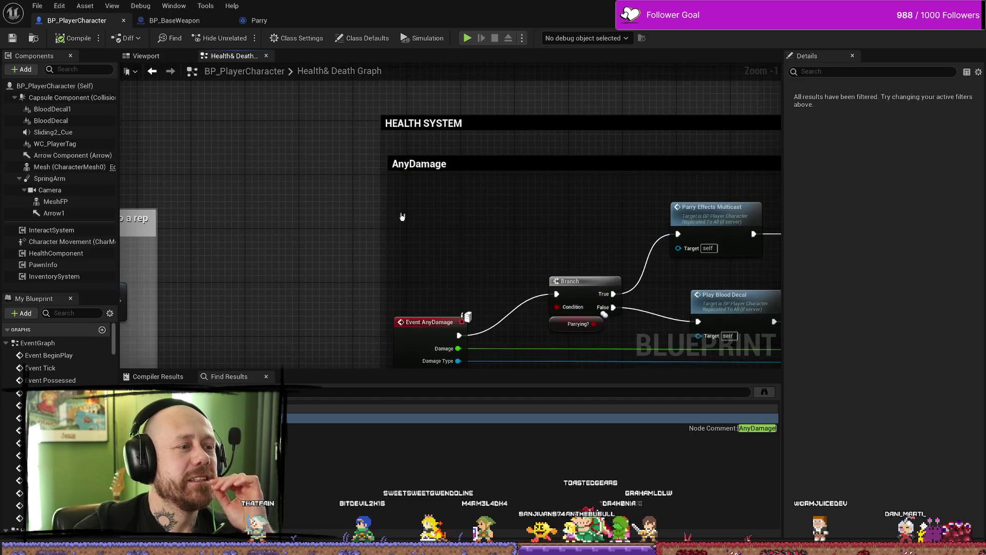
scroll(437, 190, "up", 3)
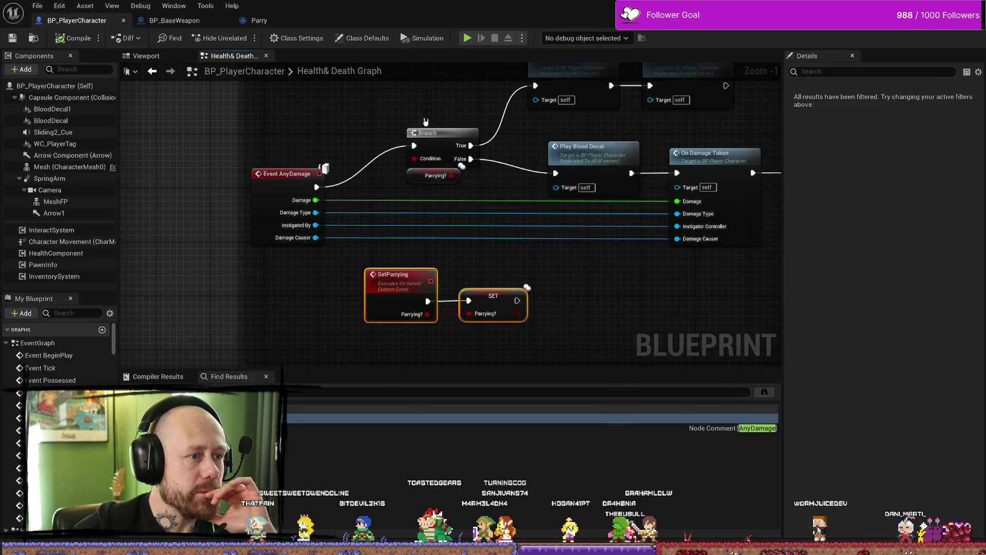
left_click_drag(425, 121, 431, 180)
left_click(492, 178)
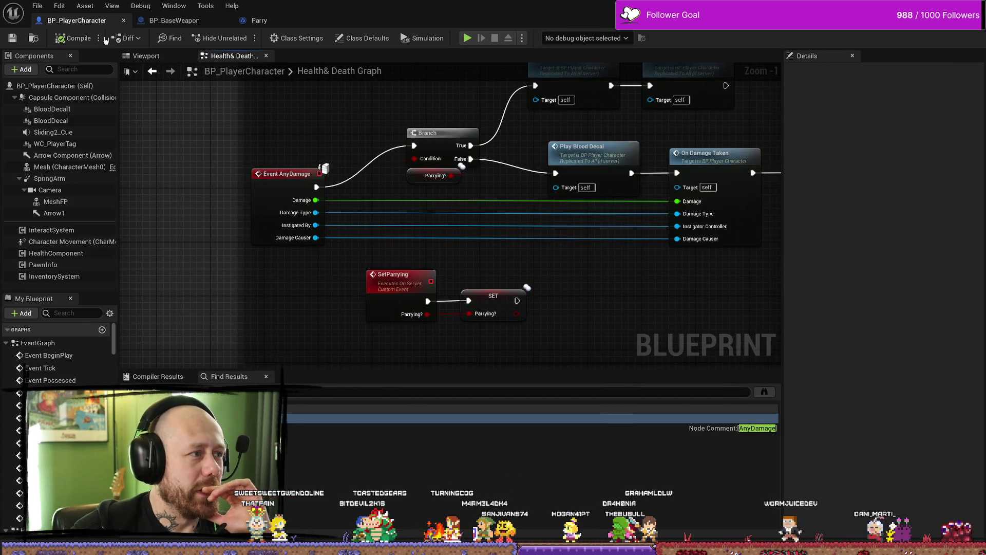
left_click(74, 38)
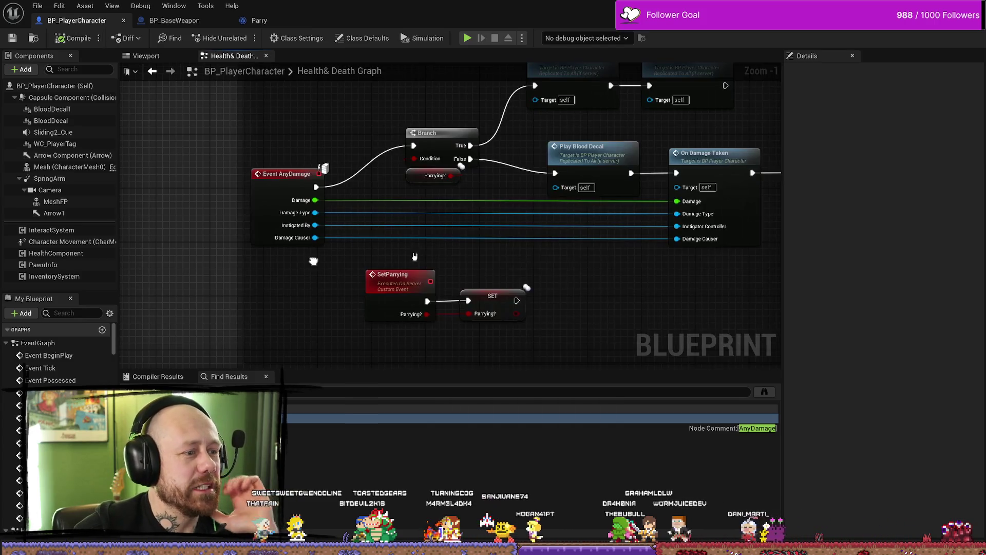
left_click_drag(495, 243, 524, 233)
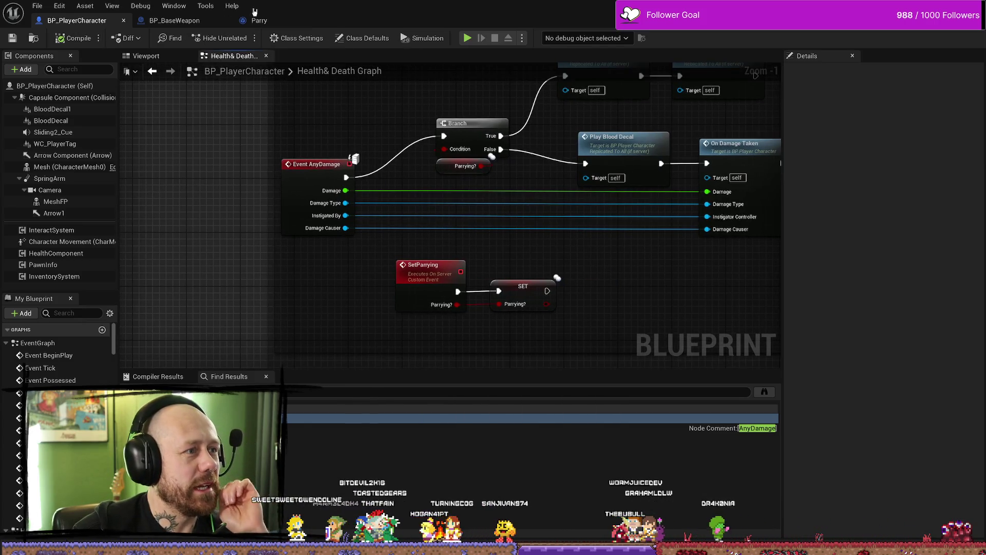
- Delete the direct SET Parrying? node from the Parry blueprint's Received Notify Begin graph
left_click(259, 21)
left_click(539, 149)
key("Delete")
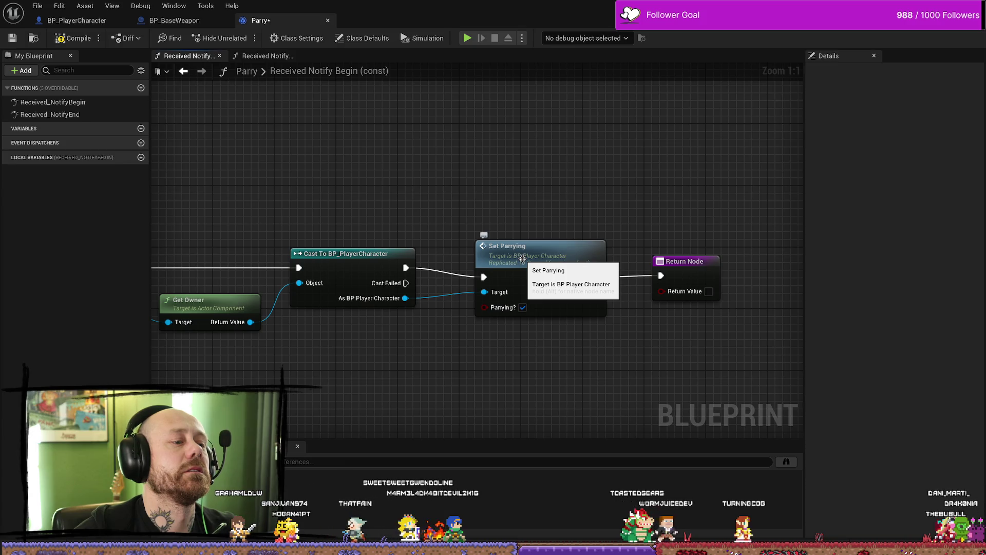
- Compile the Parry blueprint from the toolbar, then save it
left_click(74, 38)
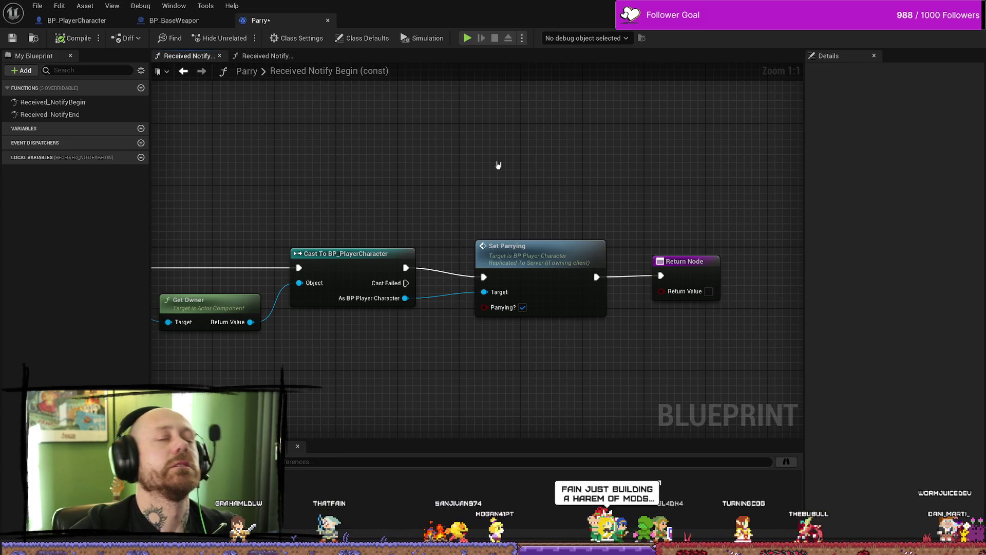
left_click(12, 38)
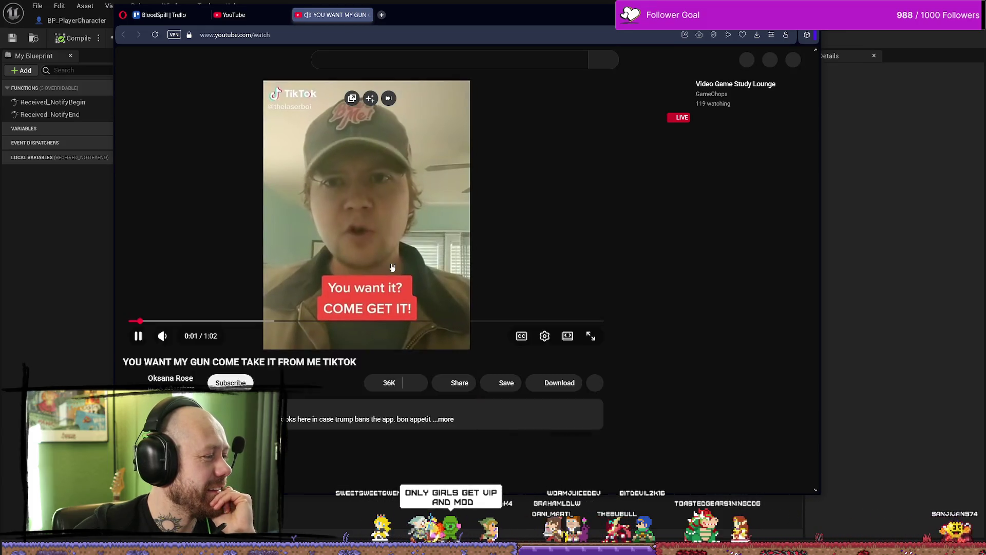
- Play, pause and resume the TikTok clip video, then close its tab
left_click(371, 251)
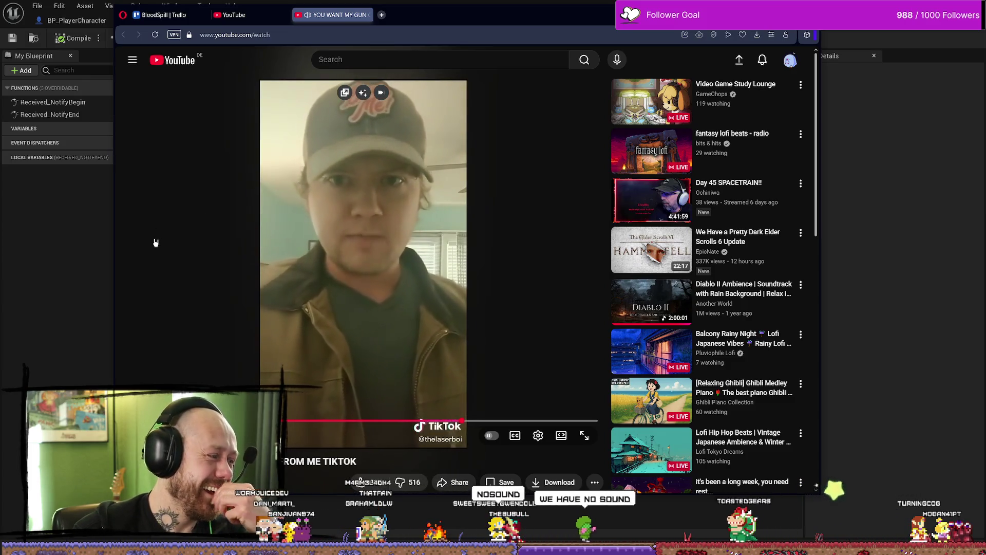
left_click(364, 265)
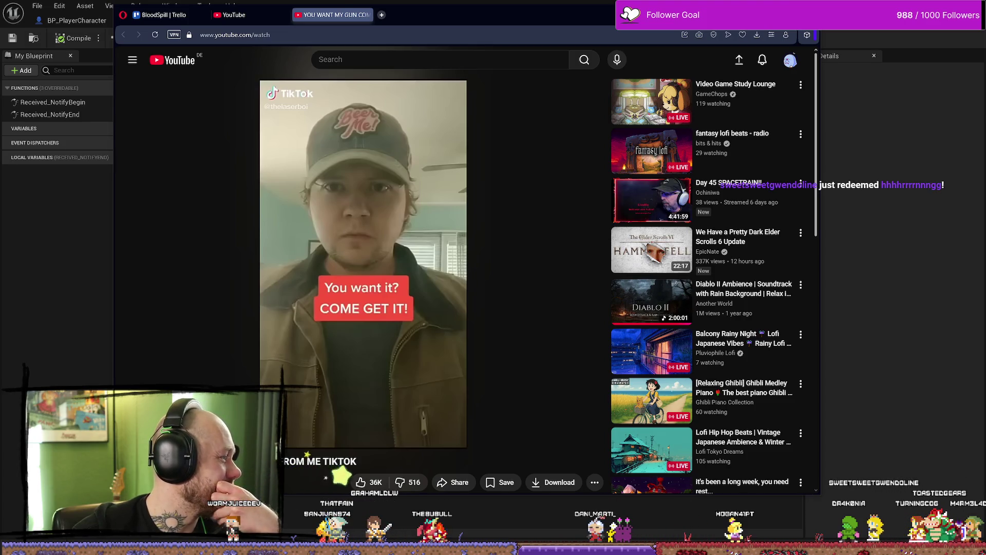
key("space")
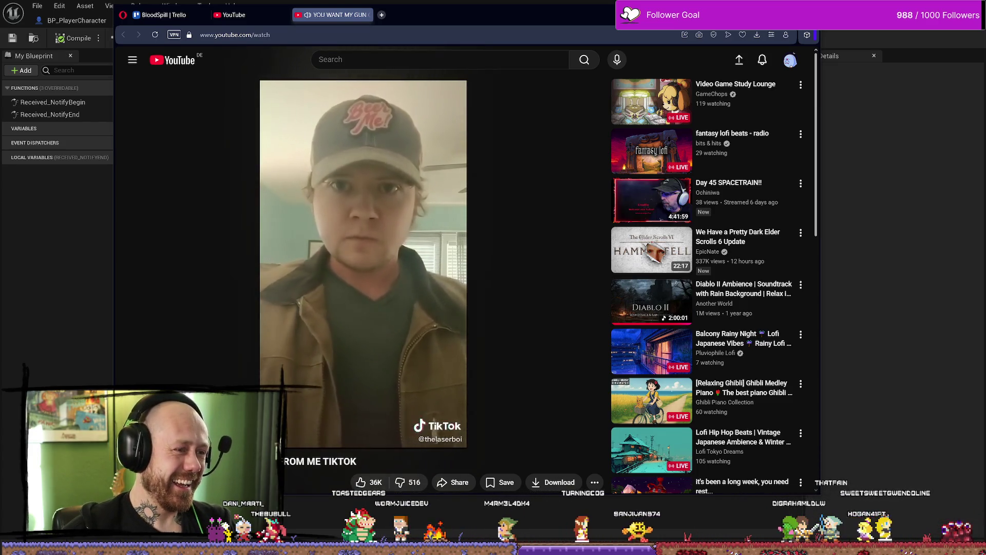
left_click(368, 15)
- Delete the SET Parrying? node in Received Notify End, then save the Parry blueprint via File
mouse_move(368, 20)
left_mouse_down()
mouse_move(504, 42)
mouse_move(985, 154)
left_mouse_up()
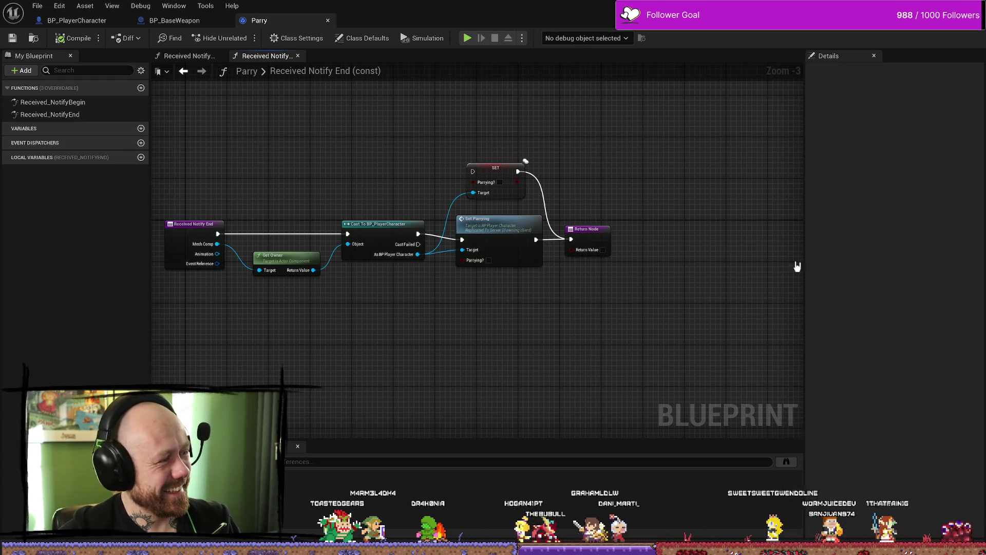
left_click_drag(649, 180, 651, 185)
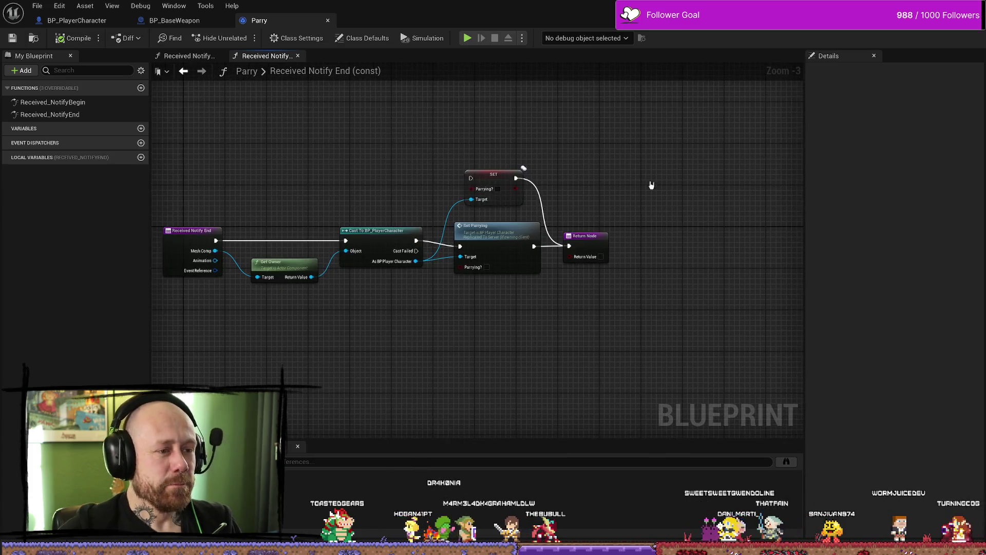
left_click(503, 185)
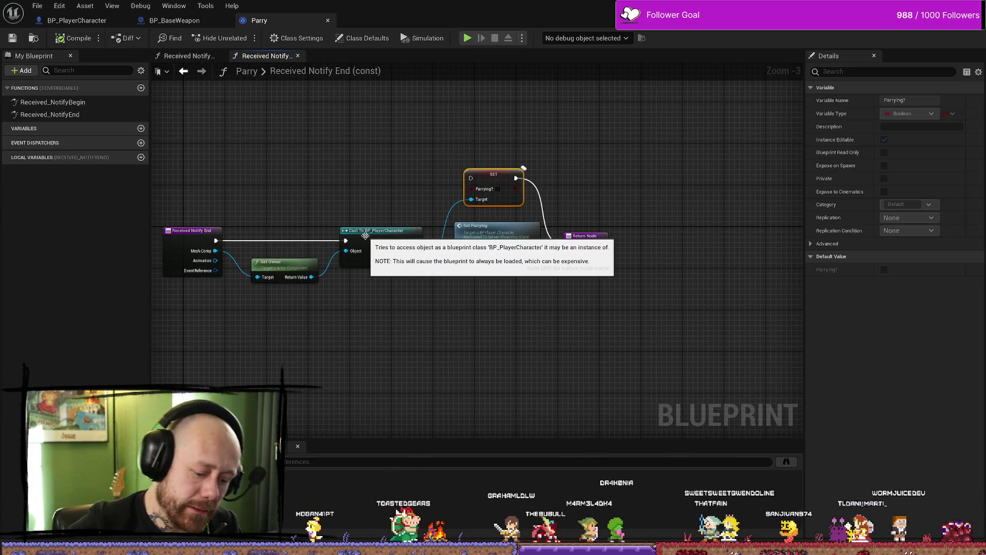
key("Delete")
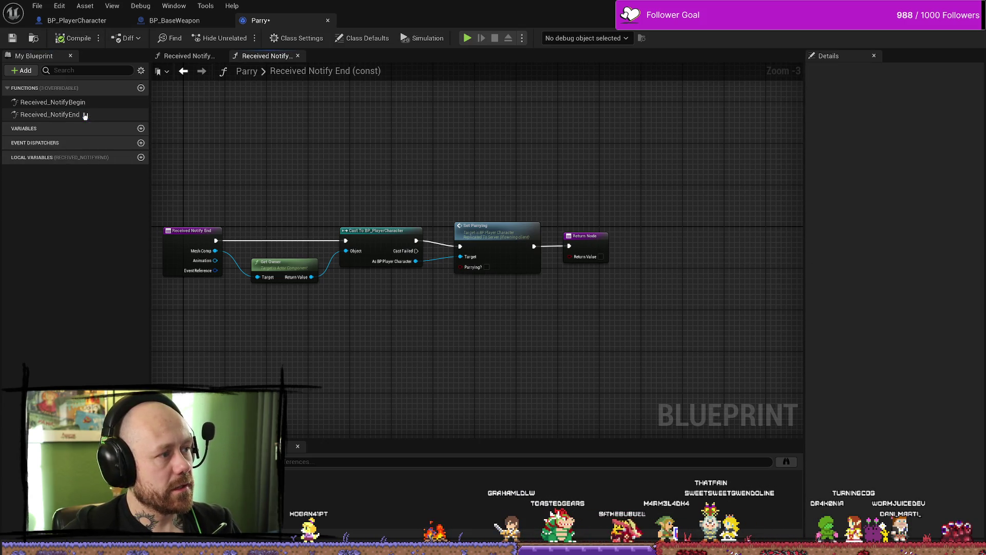
double_click(72, 103)
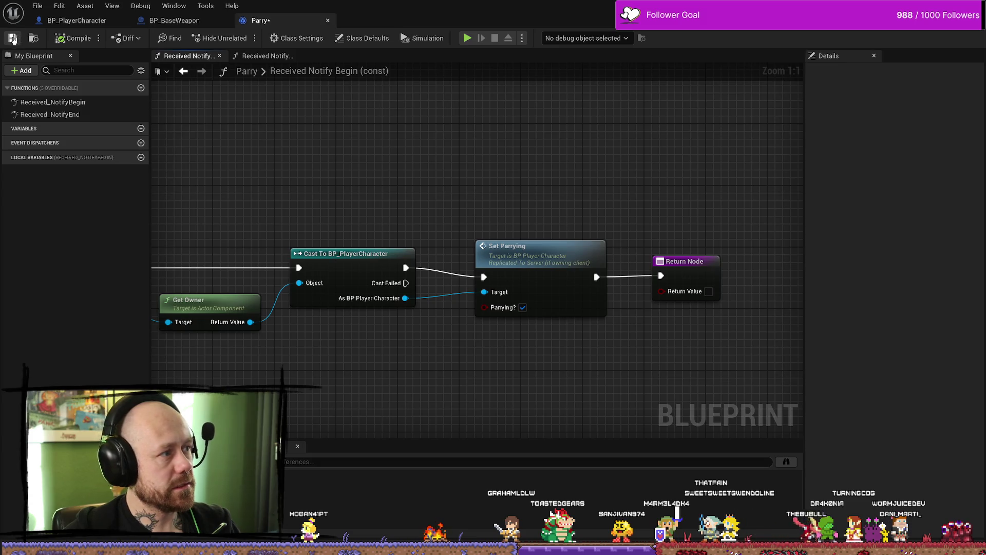
left_click(36, 5)
left_click(56, 63)
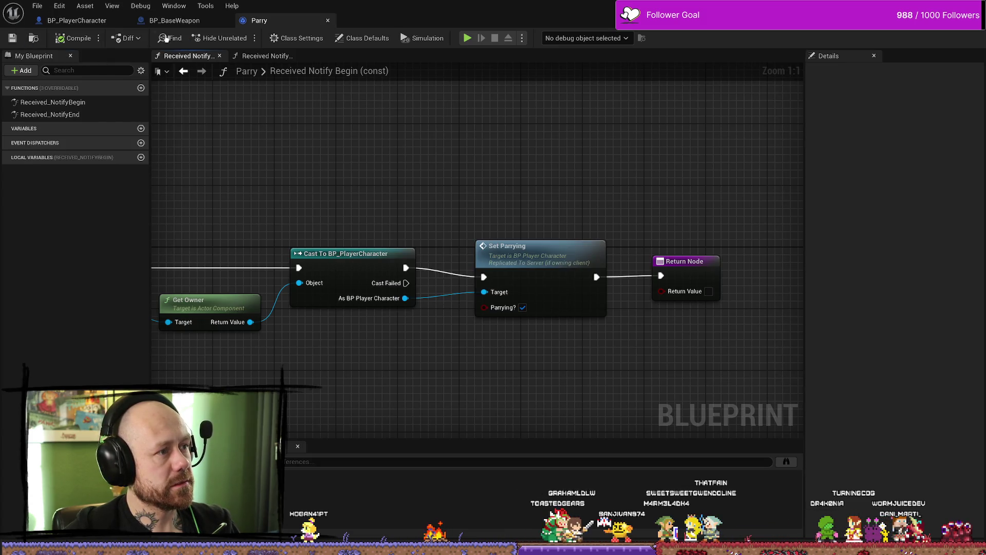
- Inspect the Cast, Branch and Parrying? checks in BP_BaseWeapon's Play Effects graph
left_click(174, 21)
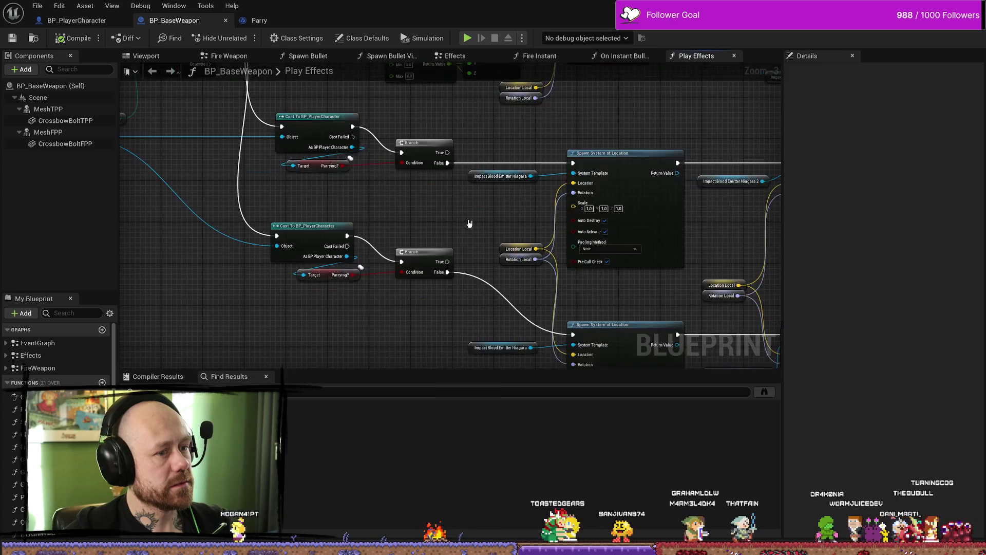
scroll(447, 208, "down", 2)
scroll(446, 208, "up", 3)
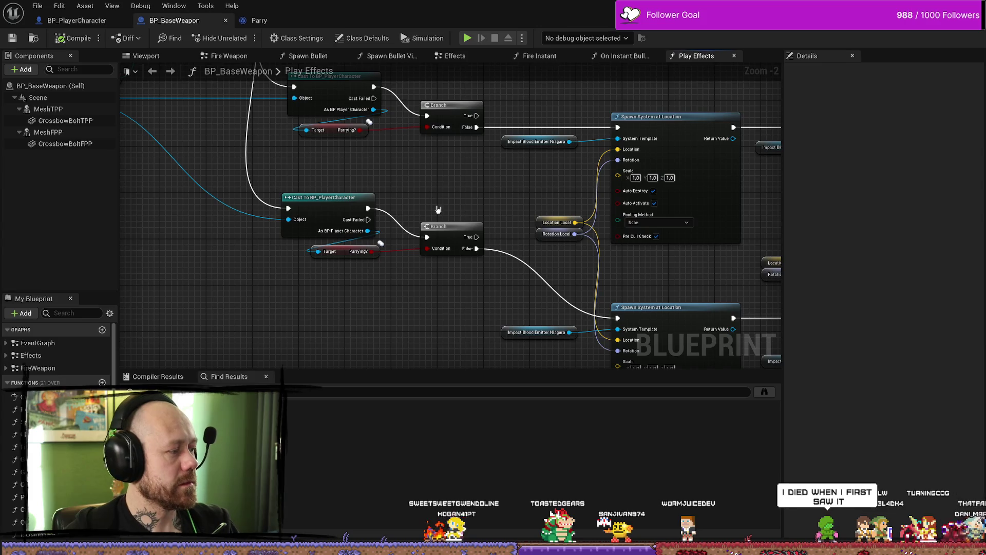
left_click_drag(430, 205, 434, 259)
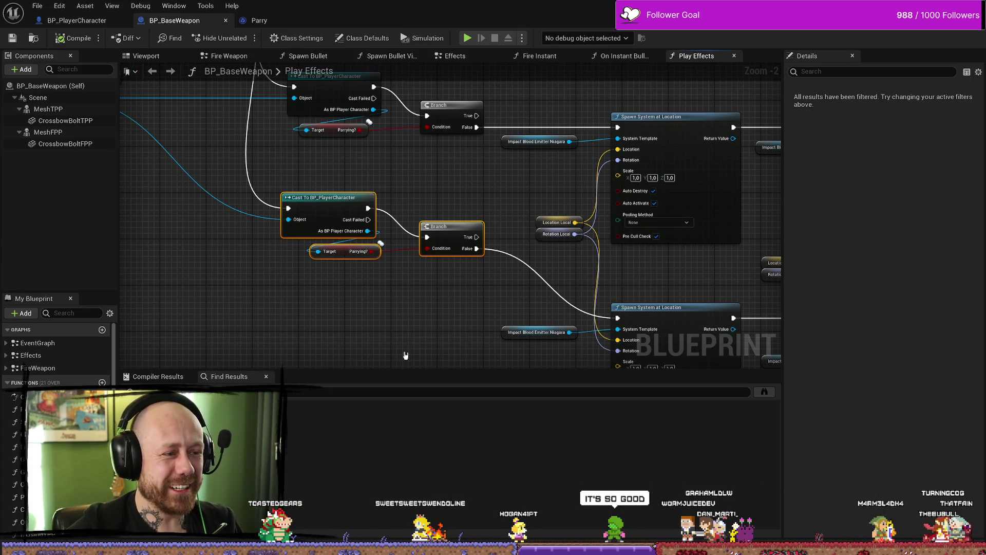
left_click_drag(359, 263, 292, 298)
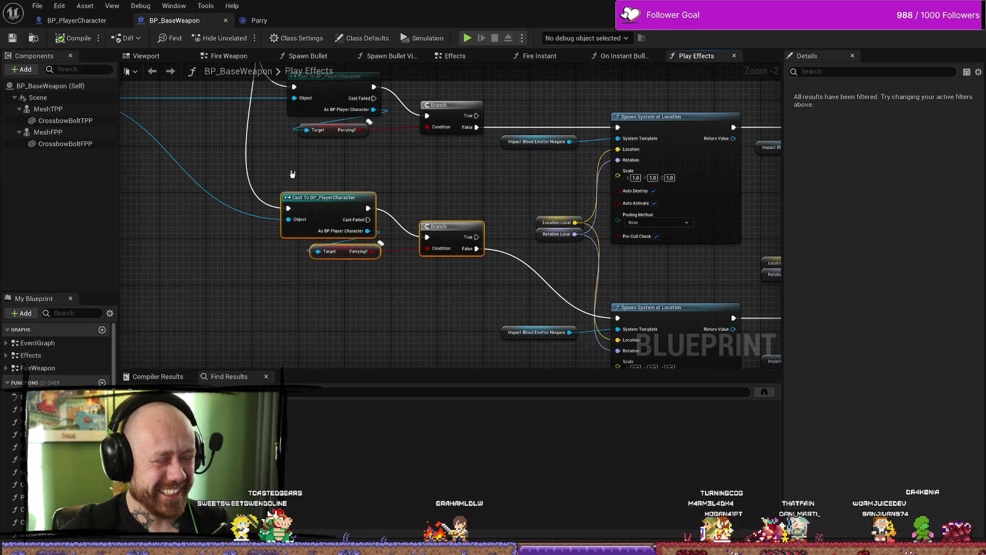
scroll(451, 215, "down", 1)
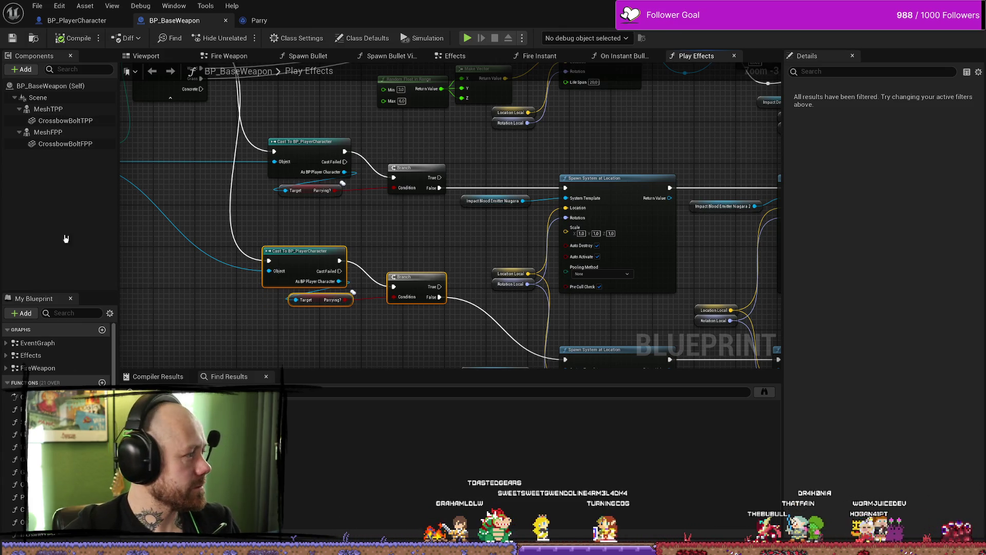
mouse_move(260, 212)
left_mouse_down()
mouse_move(281, 239)
mouse_move(607, 269)
mouse_move(528, 304)
left_mouse_up()
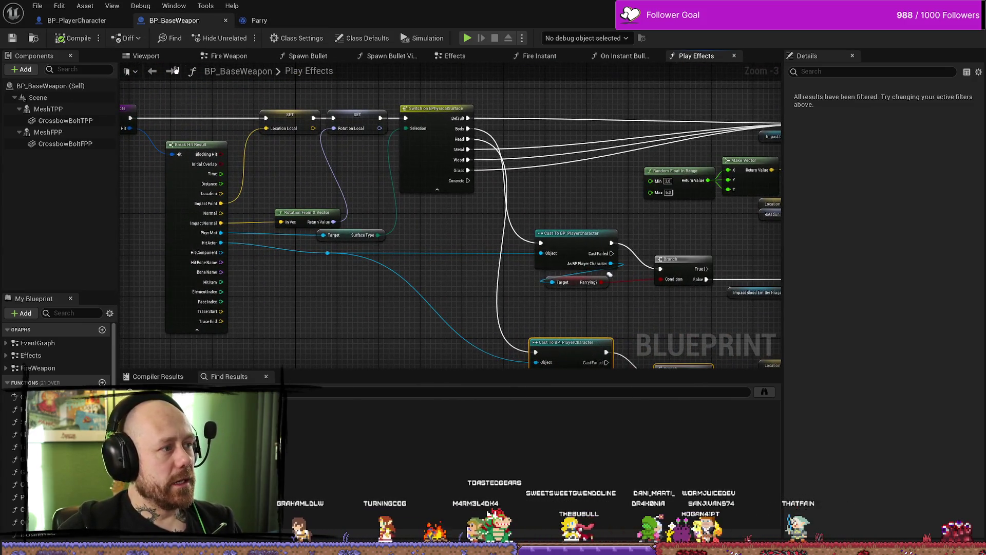
- Bring up BP_PlayerCharacter's Health& Death Graph
left_click(146, 55)
left_click(77, 20)
scroll(407, 208, "down", 3)
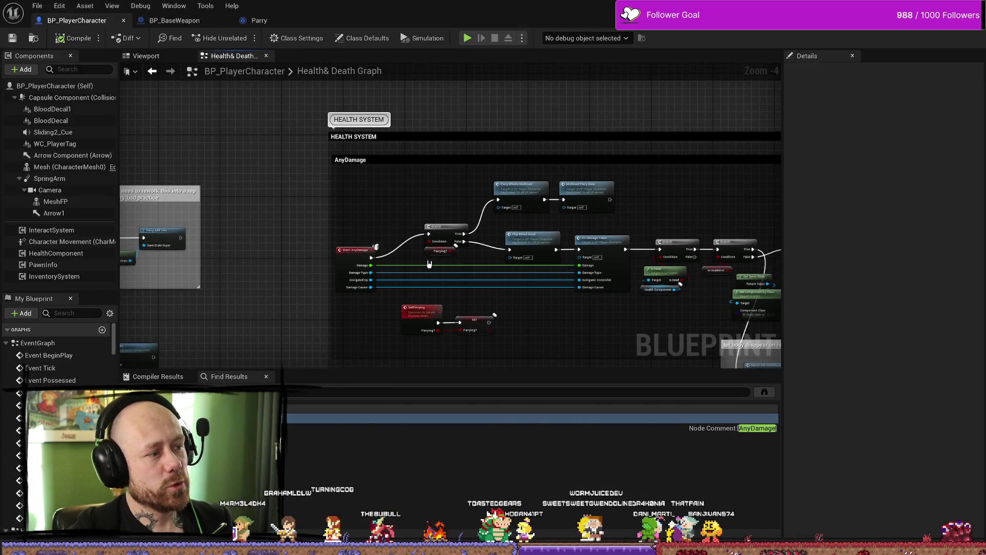
- Move the rework comment box up-right, find the Multicast Parry Save call, and open On Damage Taken
left_click_drag(389, 182, 530, 177)
mouse_move(263, 245)
left_mouse_down()
mouse_move(327, 200)
mouse_move(315, 190)
left_mouse_up()
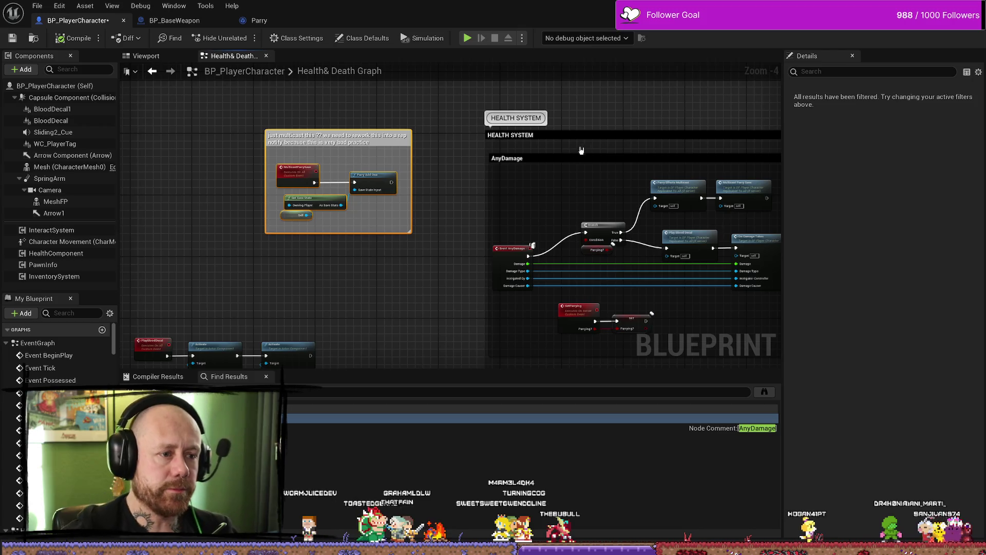
left_click_drag(580, 150, 393, 132)
left_click_drag(627, 150, 615, 231)
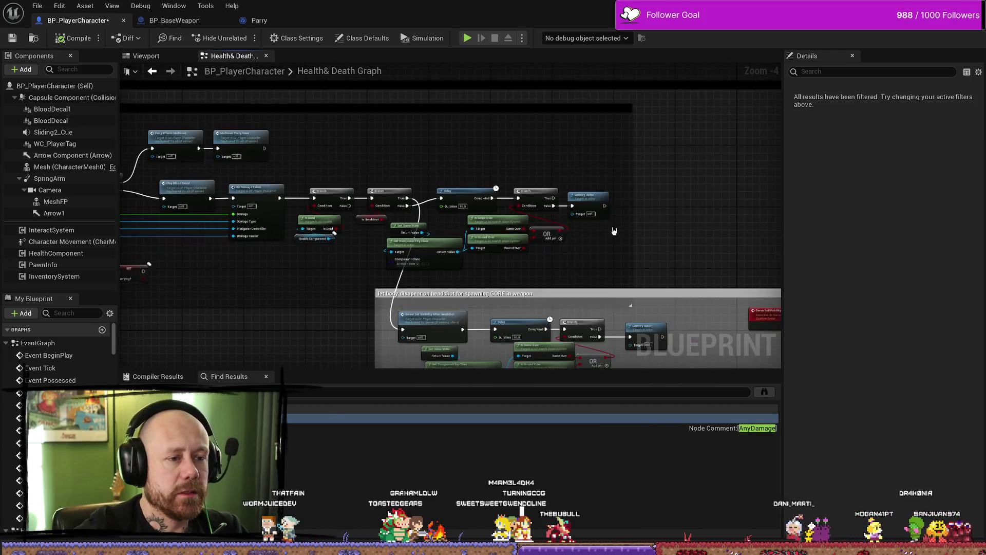
scroll(576, 264, "up", 3)
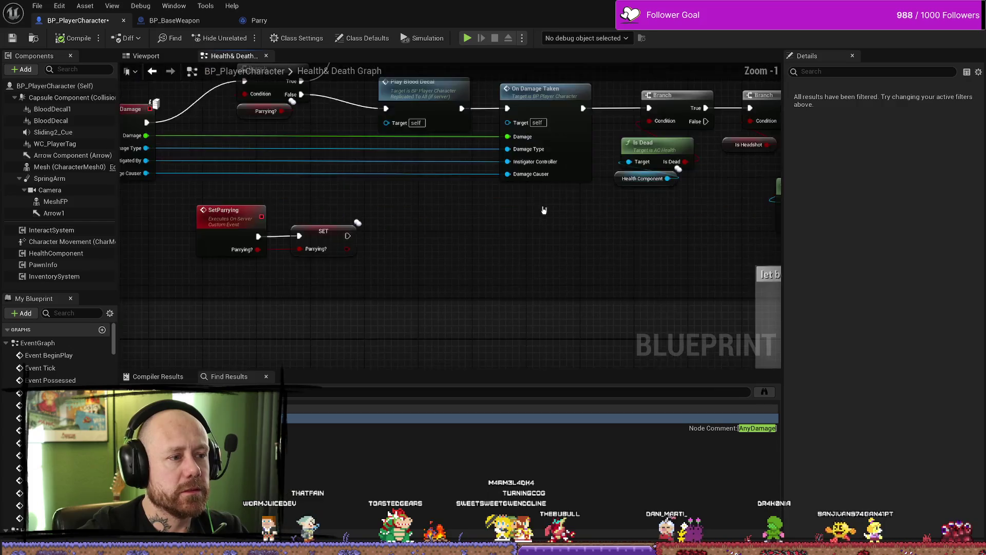
left_click_drag(544, 210, 521, 332)
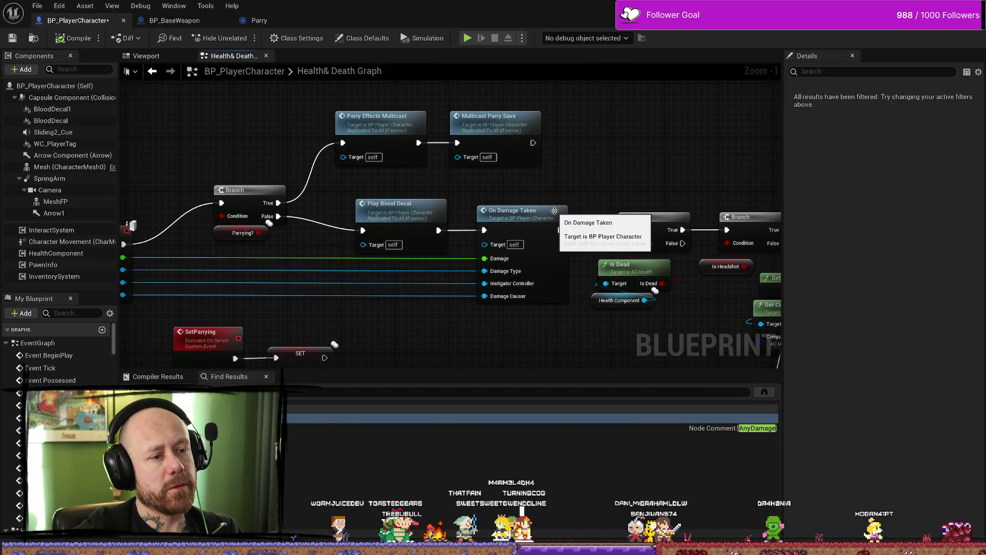
double_click(555, 214)
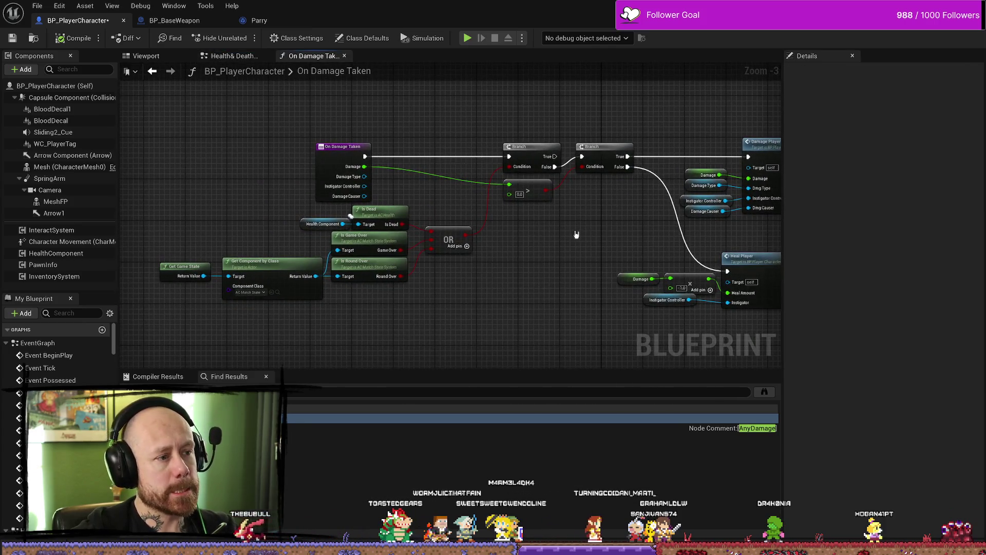
- Pan through the On Damage Taken graph, then return to the Health& Death Graph
left_click_drag(595, 233, 496, 254)
left_click_drag(710, 267, 766, 268)
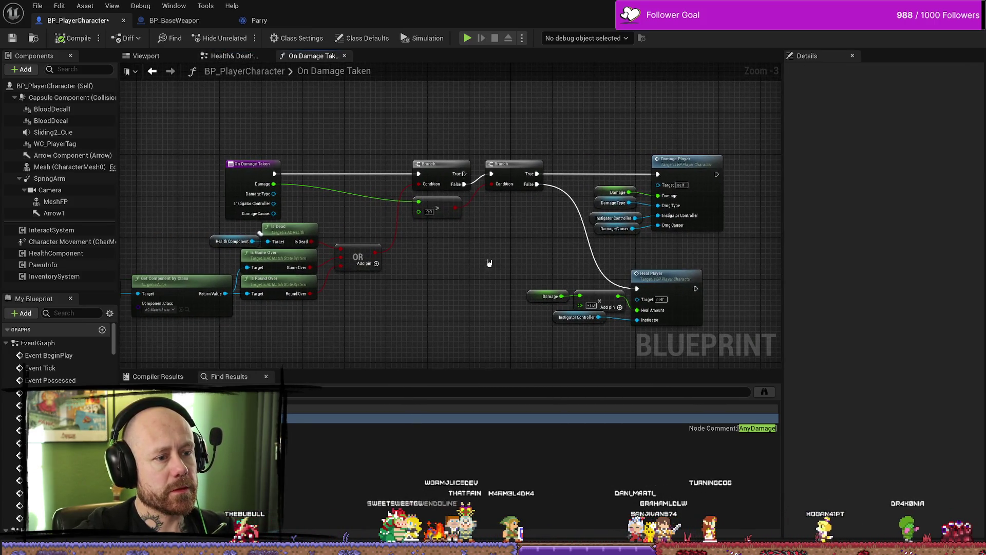
left_click(232, 60)
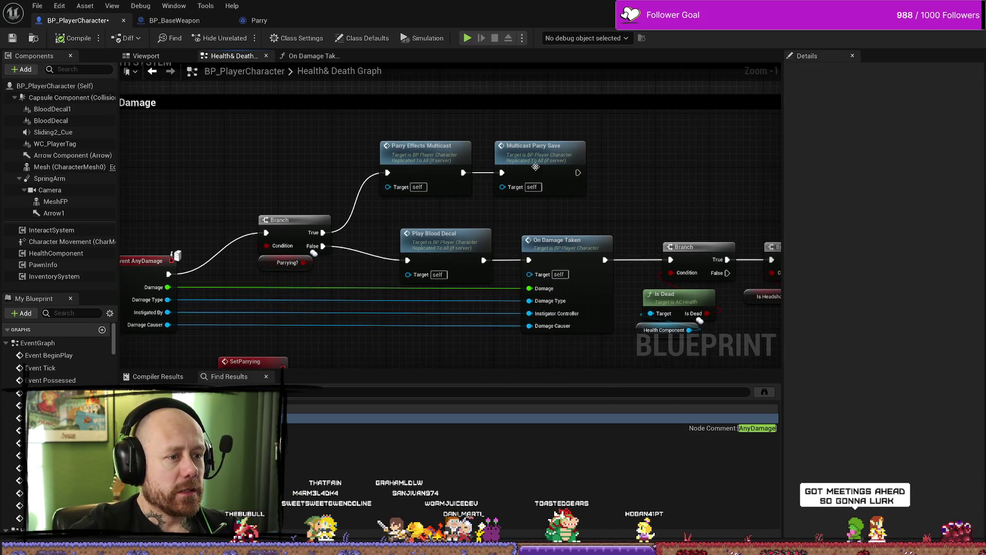
left_click(548, 170)
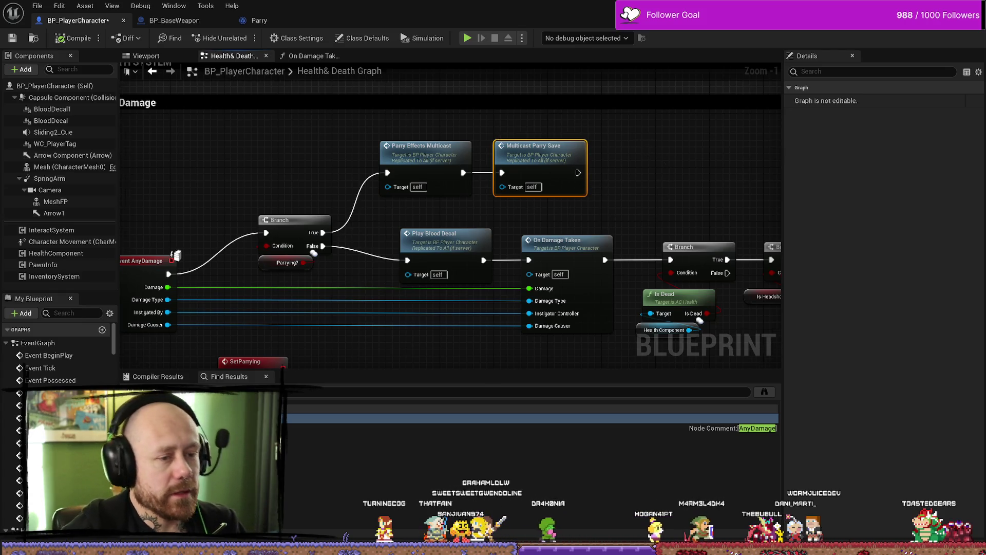
scroll(650, 174, "down", 2)
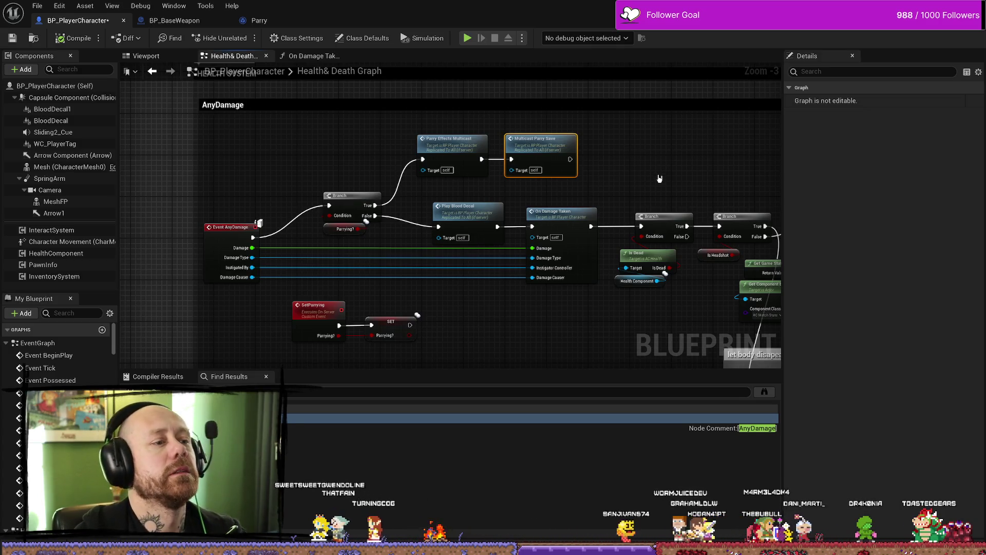
scroll(667, 164, "up", 3)
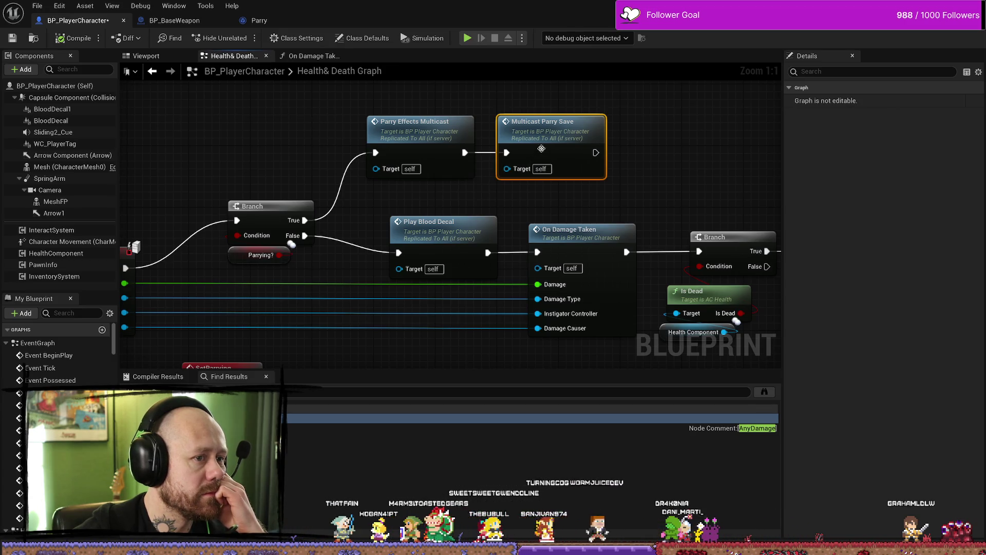
double_click(564, 136)
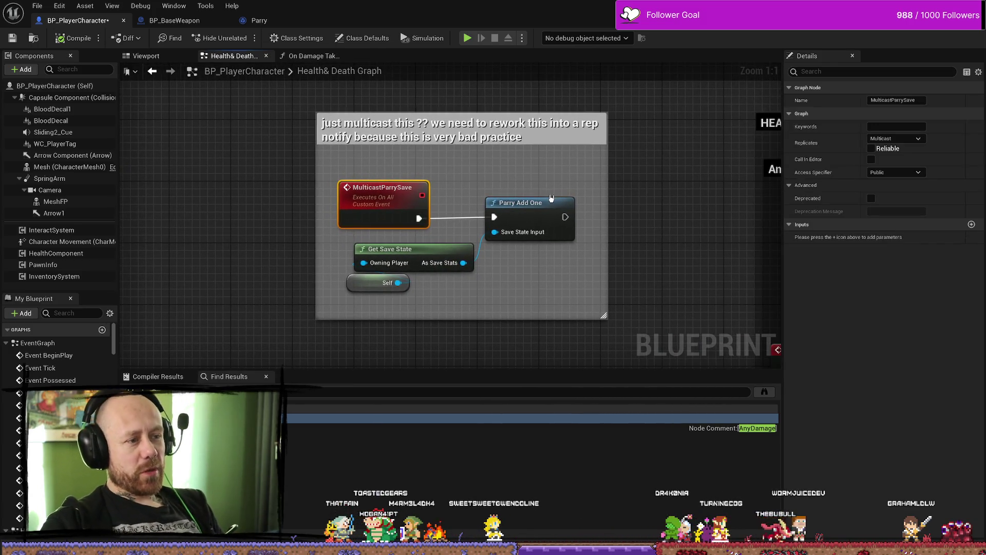
scroll(549, 206, "down", 3)
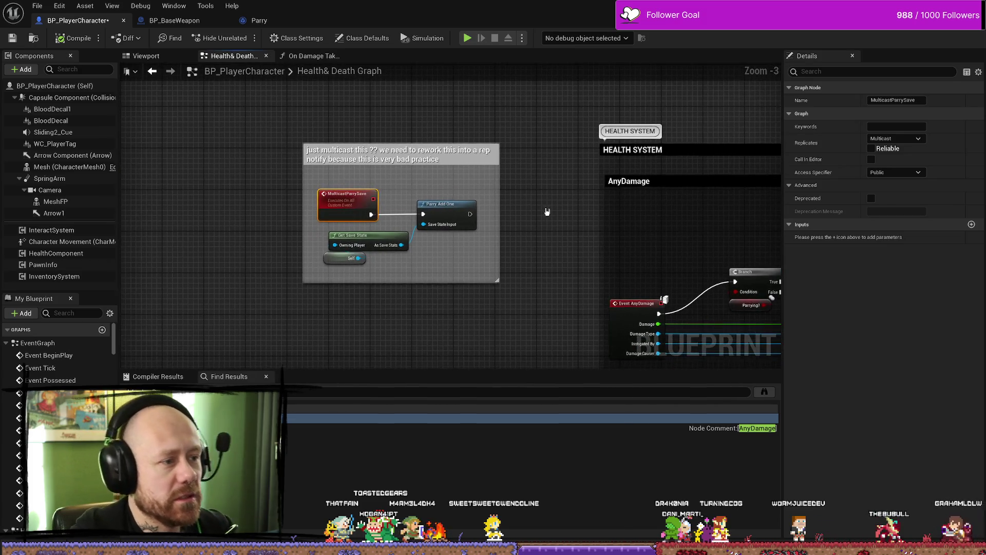
left_click_drag(555, 237, 464, 227)
left_click_drag(704, 182, 475, 182)
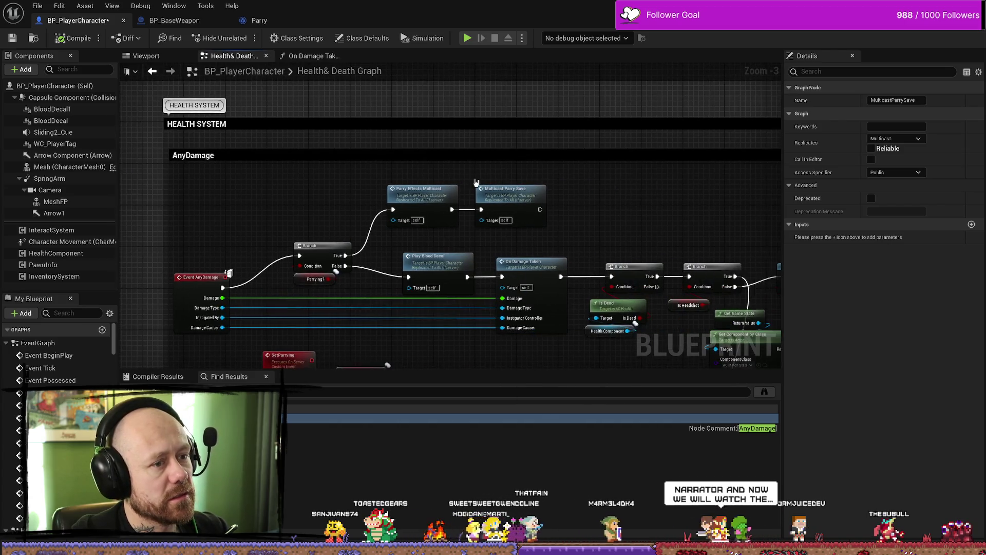
scroll(581, 190, "up", 3)
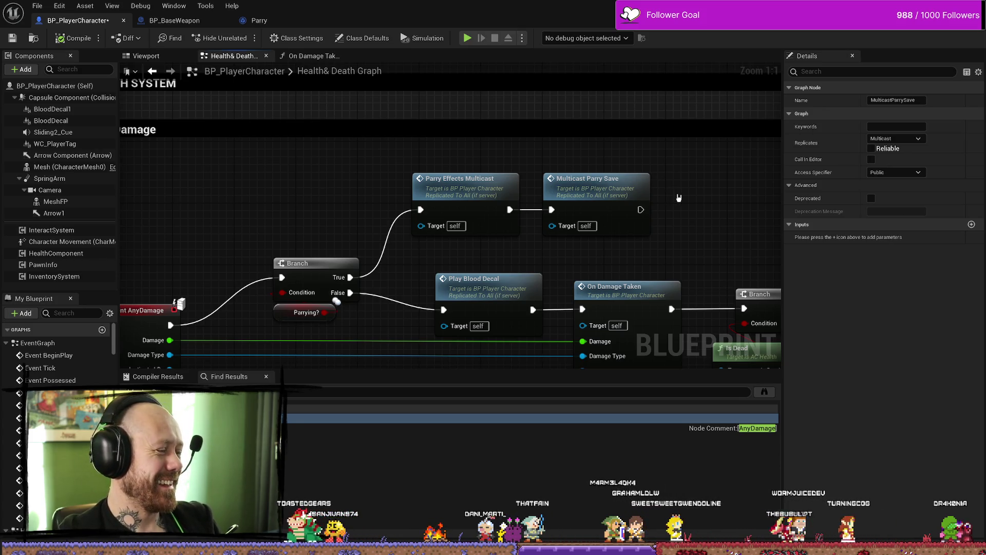
left_click_drag(724, 190, 676, 191)
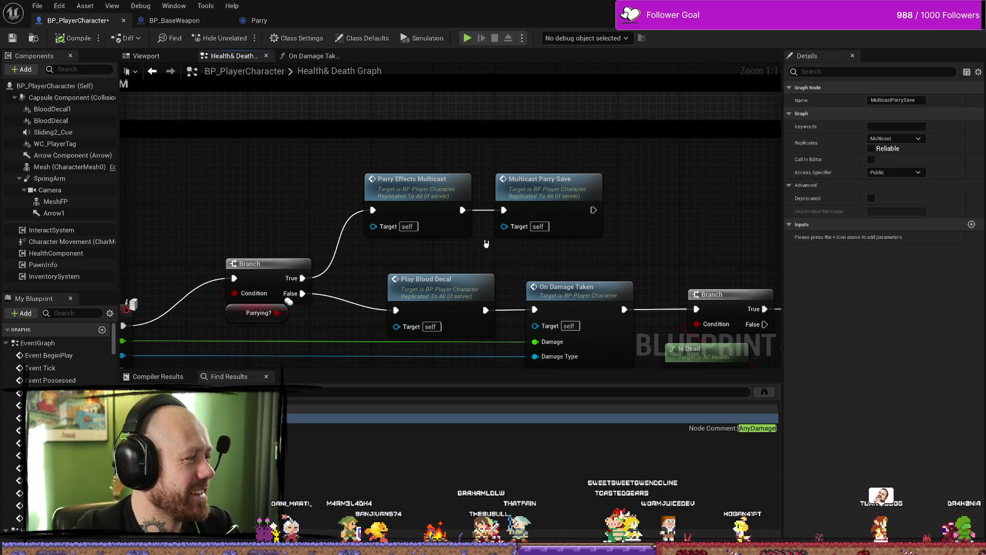
left_click(569, 162)
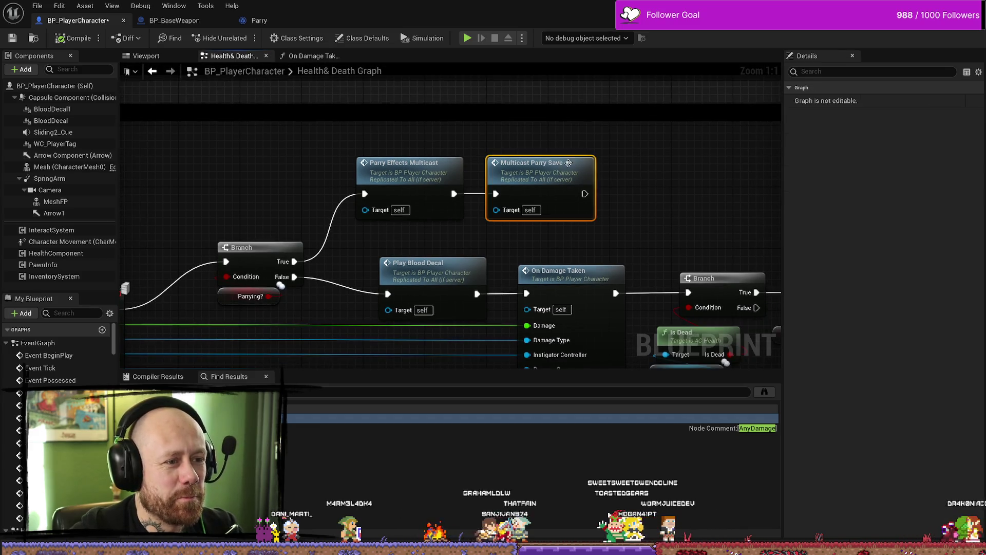
- Jump to the MulticastParrySave event definition in the AnyDamage graph
double_click(560, 200)
scroll(582, 226, "down", 4)
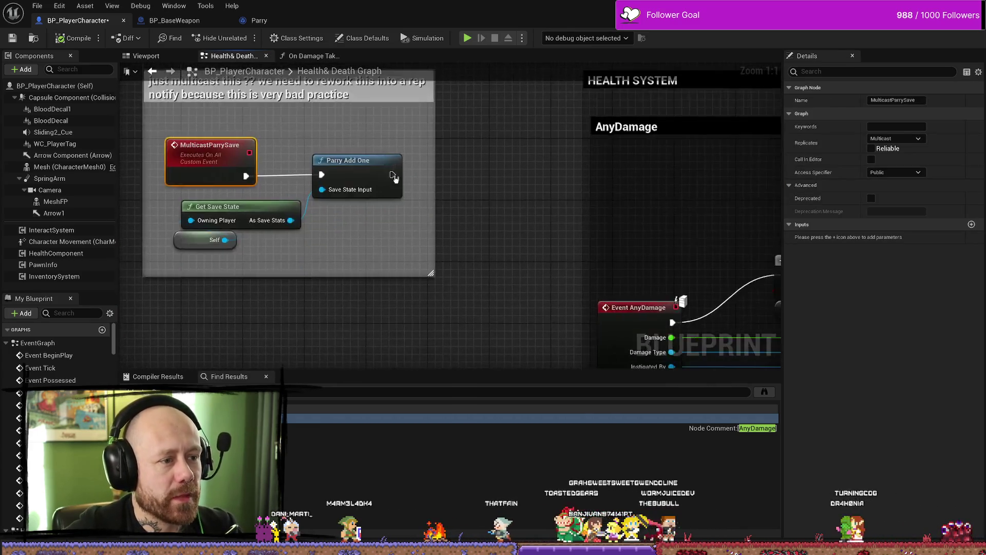
scroll(582, 226, "up", 3)
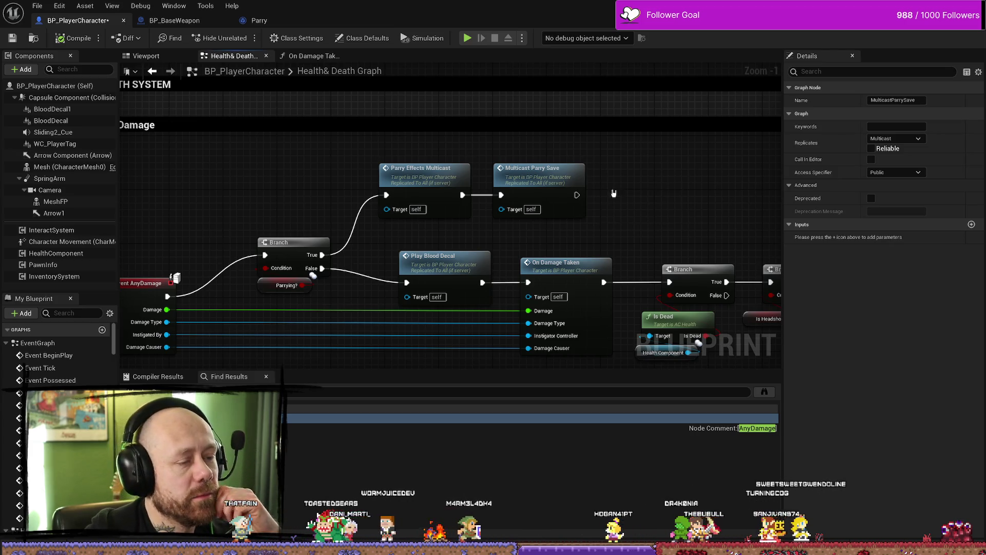
scroll(637, 202, "down", 3)
scroll(738, 147, "up", 3)
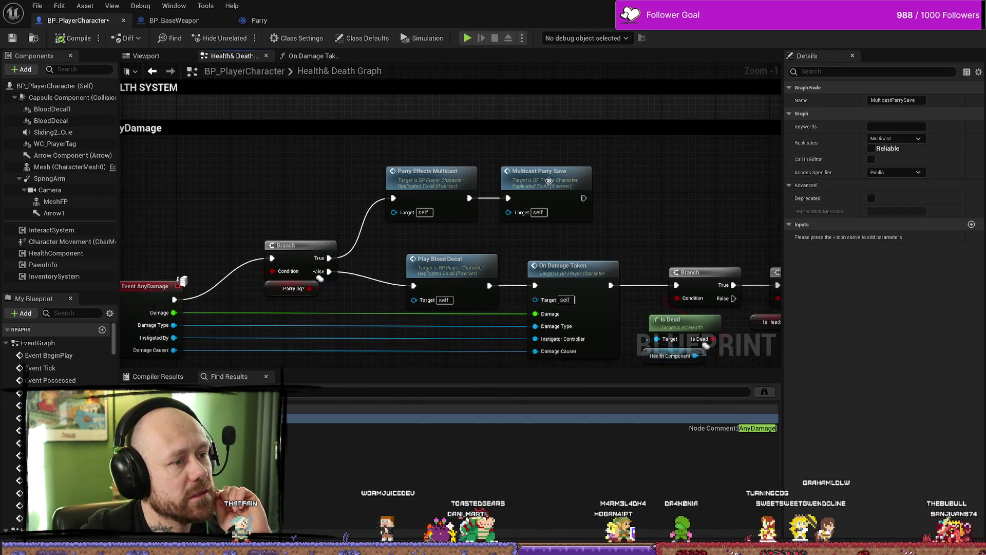
- Nudge the Multicast Parry Save node slightly up-right, then select Event AnyDamage
left_click(540, 182)
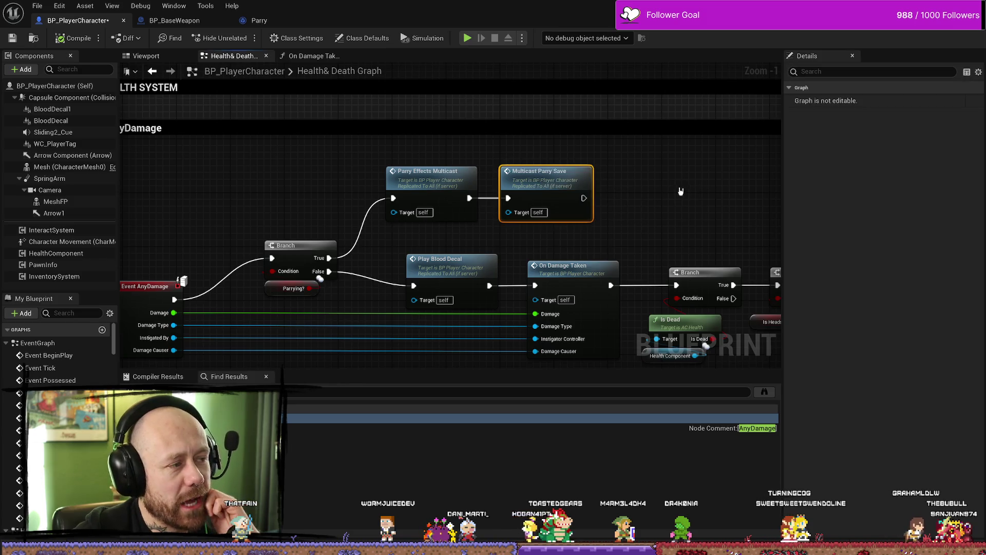
mouse_move(314, 280)
left_mouse_down()
mouse_move(272, 252)
mouse_move(305, 188)
mouse_move(340, 208)
mouse_move(308, 184)
mouse_move(585, 183)
left_mouse_up()
left_click_drag(644, 112, 658, 105)
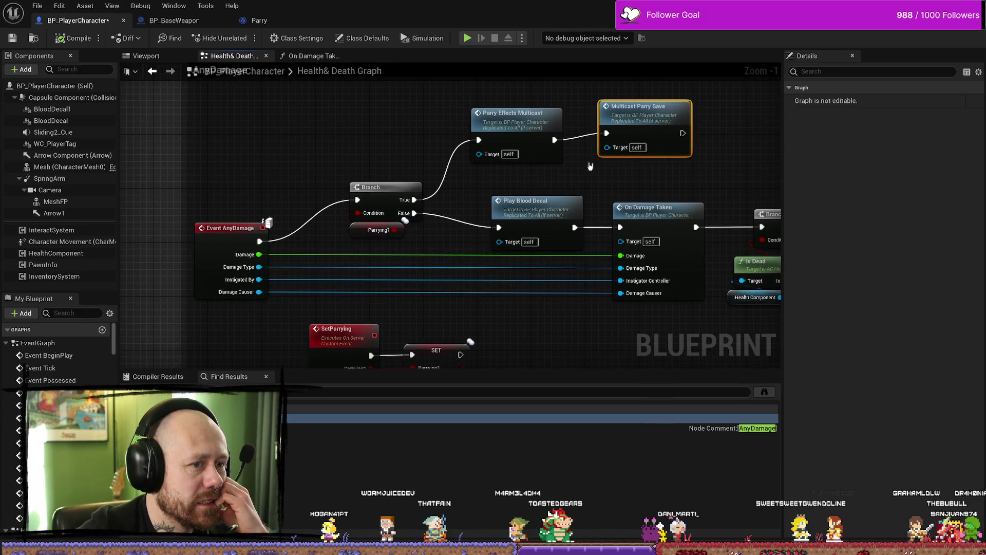
left_click(482, 186)
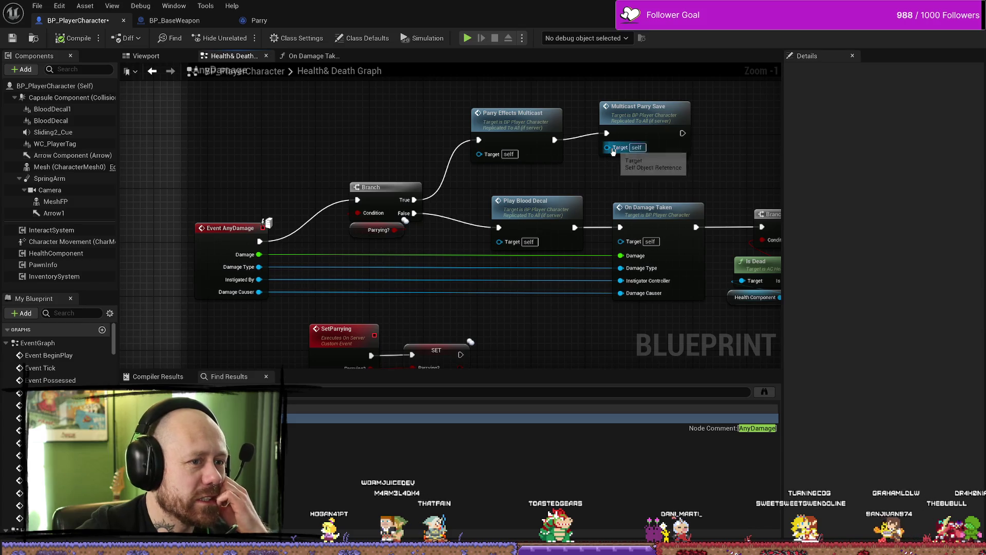
left_click_drag(247, 228, 261, 225)
left_click(261, 224)
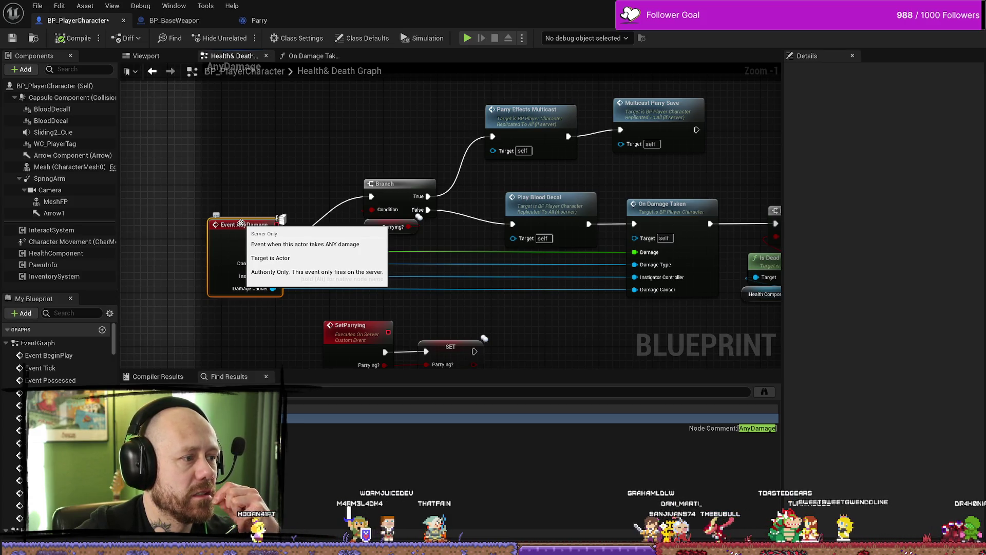
- Move Multicast Parry Save up so its exec pins align with Parry Effects Multicast
left_click_drag(272, 170, 362, 163)
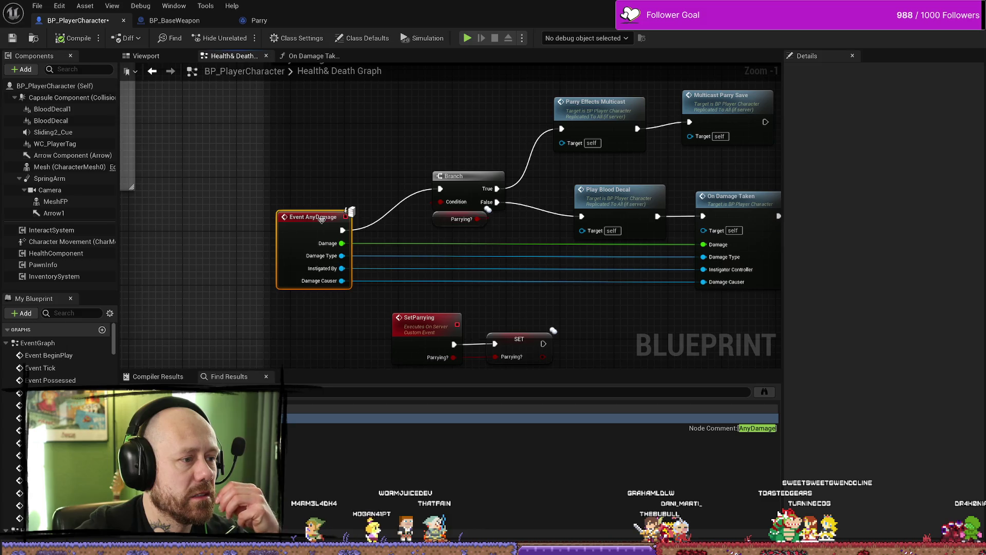
left_click_drag(635, 158, 622, 179)
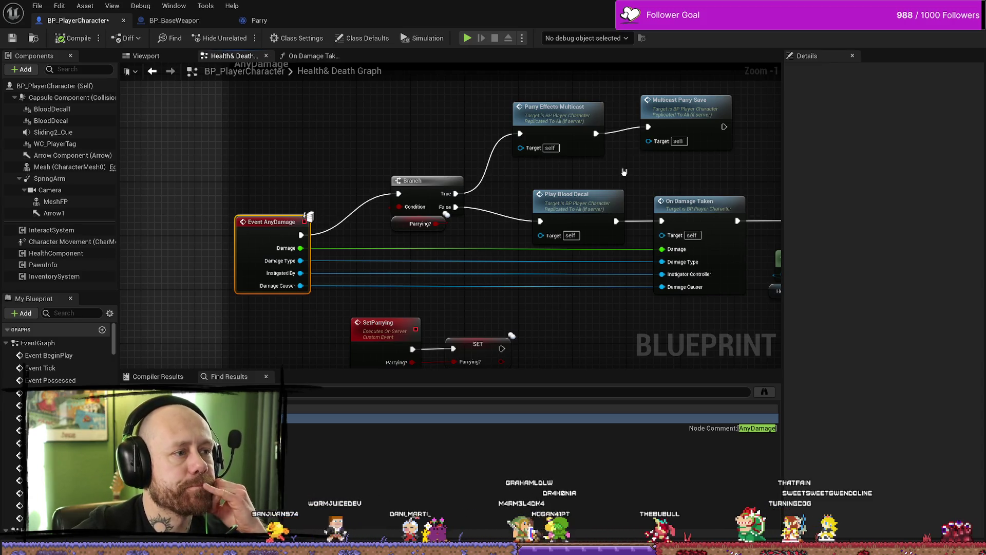
scroll(624, 171, "down", 1)
left_click(639, 135)
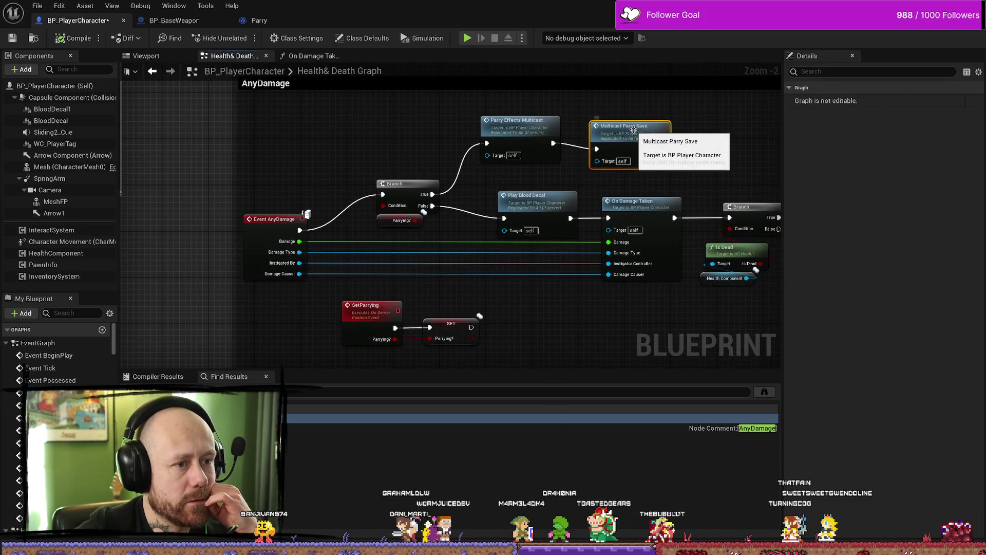
left_click_drag(640, 135, 640, 129)
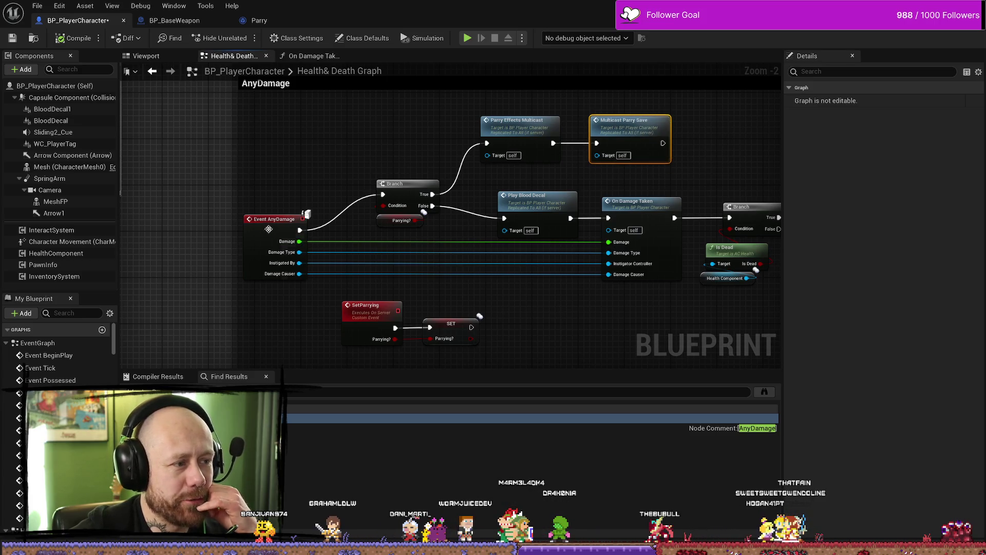
left_click(268, 229)
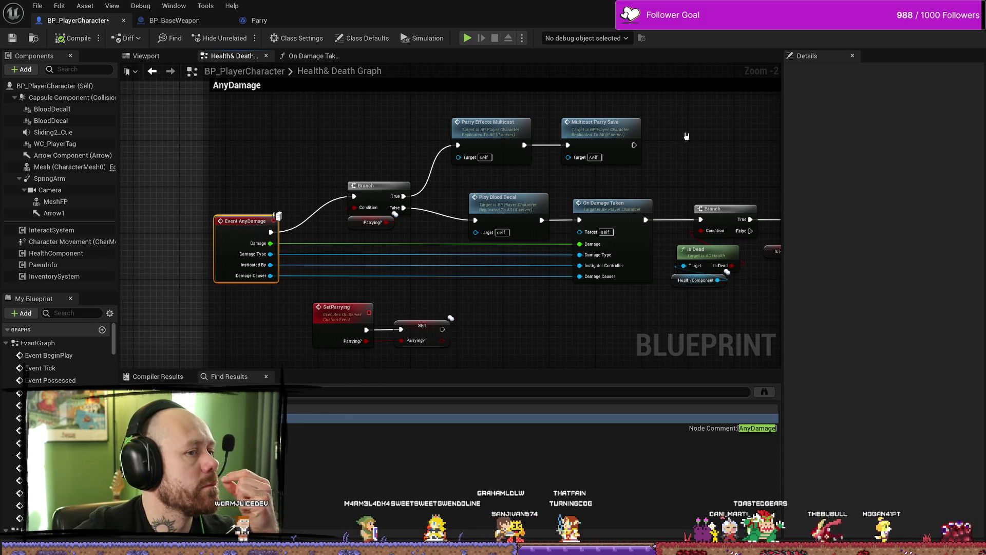
- Pan over to read the whole MulticastParrySave comment box, then return to the AnyDamage nodes
mouse_move(383, 152)
left_mouse_down()
mouse_move(456, 139)
mouse_move(572, 138)
mouse_move(387, 139)
mouse_move(499, 146)
mouse_move(328, 154)
mouse_move(616, 153)
mouse_move(541, 157)
left_mouse_up()
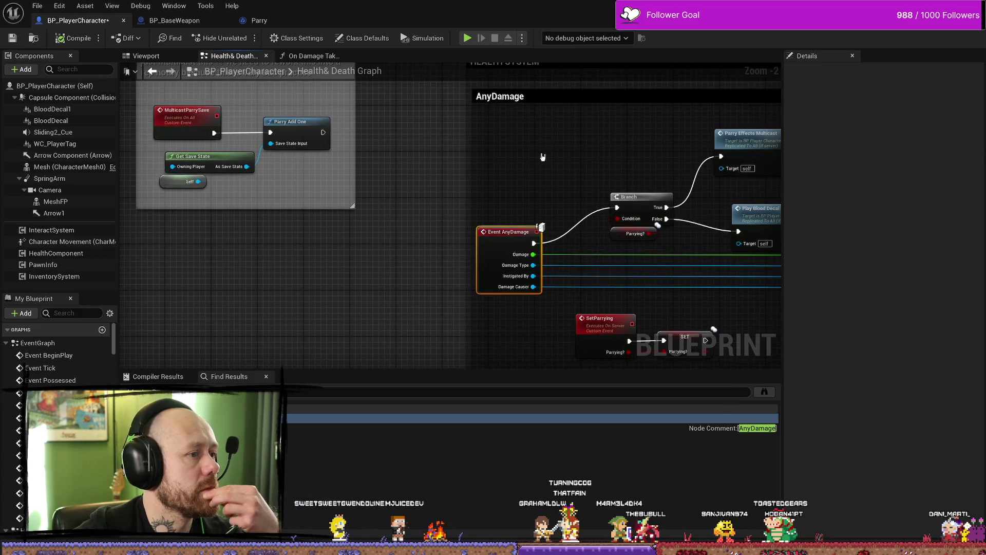
left_click_drag(421, 163, 463, 183)
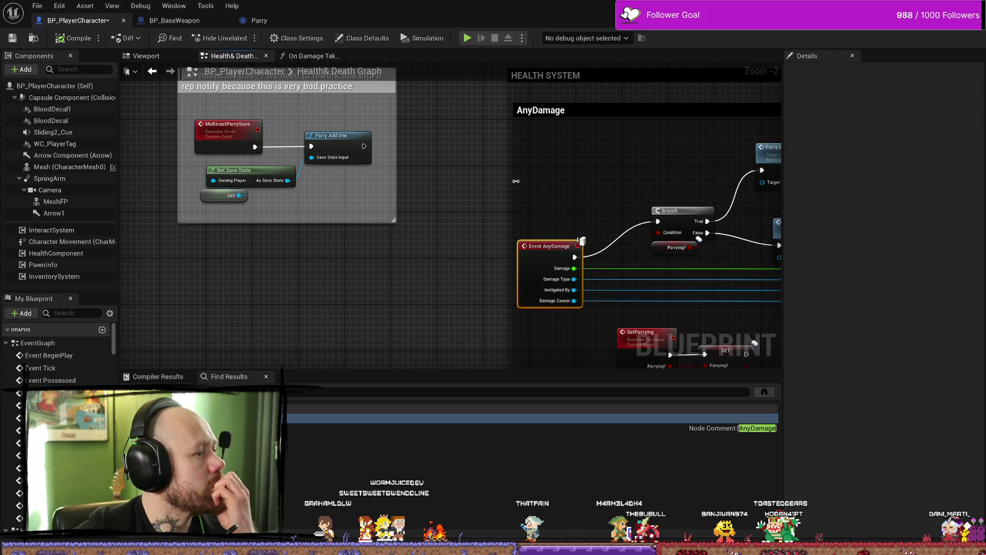
mouse_move(615, 152)
left_mouse_down()
mouse_move(573, 157)
mouse_move(584, 157)
left_mouse_up()
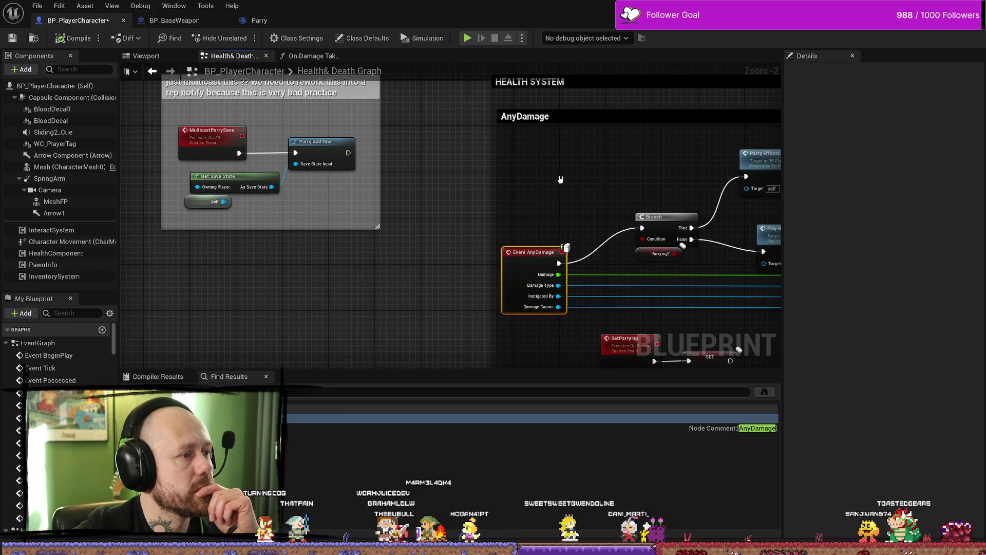
left_click_drag(609, 179, 483, 181)
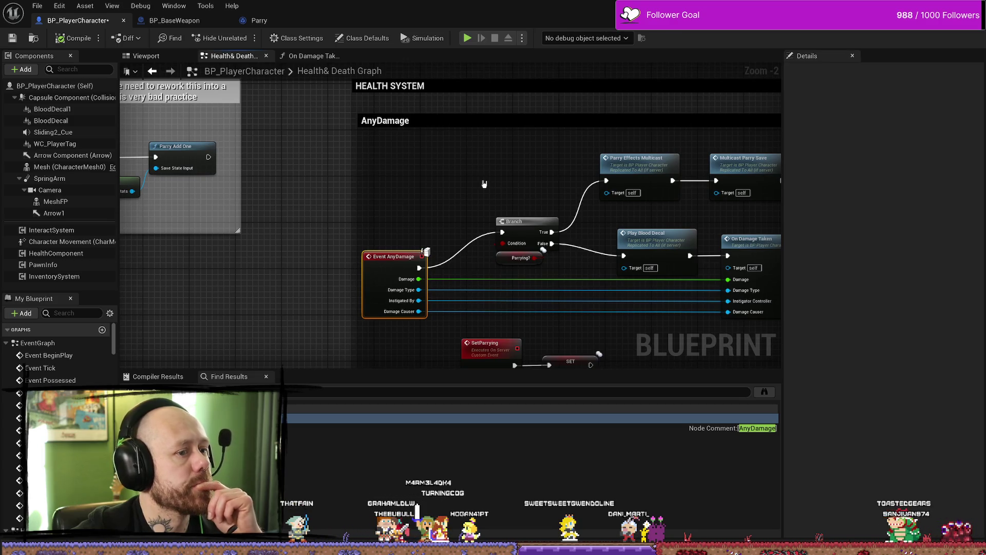
left_click_drag(484, 184, 315, 185)
- Reselect the Multicast Parry Save call, then pan down to the On Pawn dead section
left_click(640, 148)
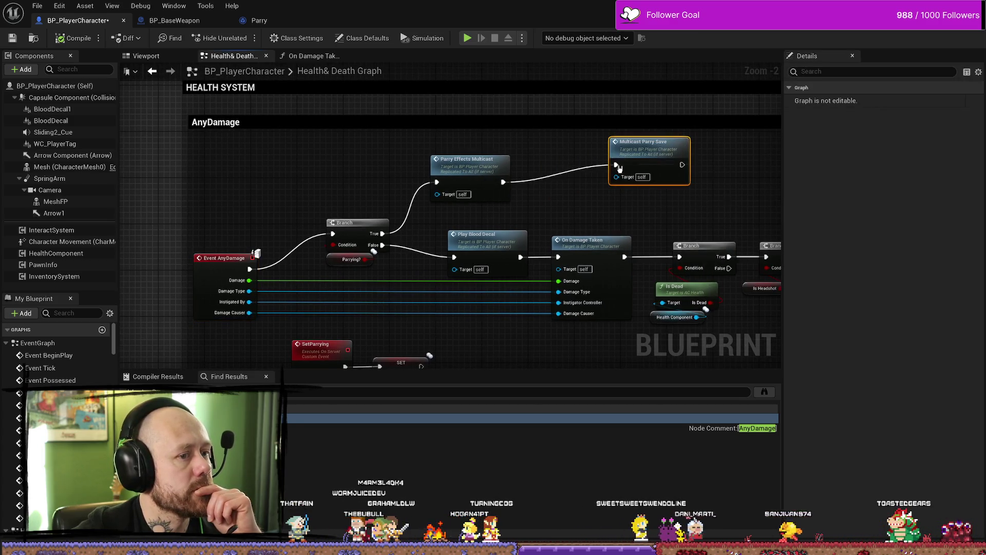
left_click_drag(558, 161, 642, 170)
scroll(437, 181, "down", 2)
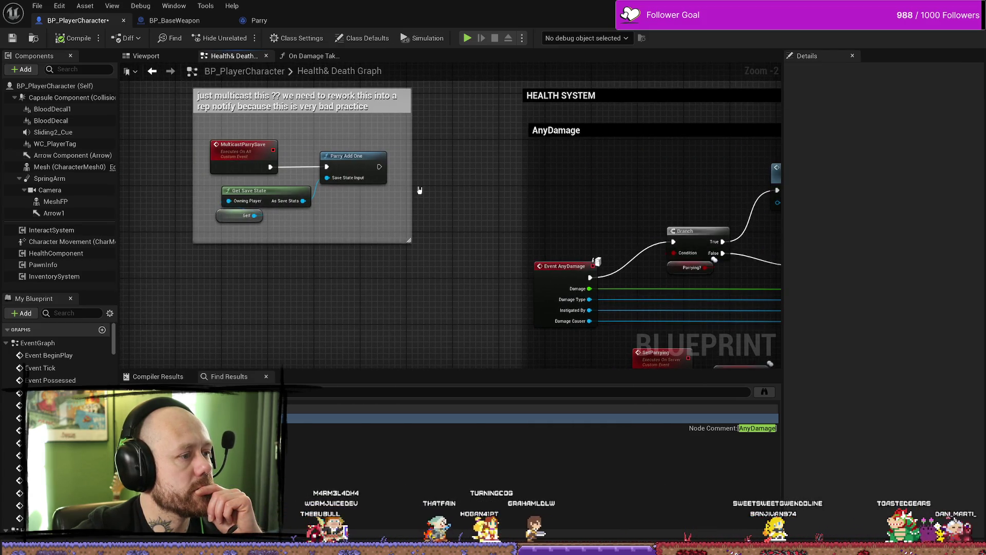
left_click_drag(437, 181, 420, 253)
scroll(443, 152, "down", 2)
scroll(656, 206, "up", 6)
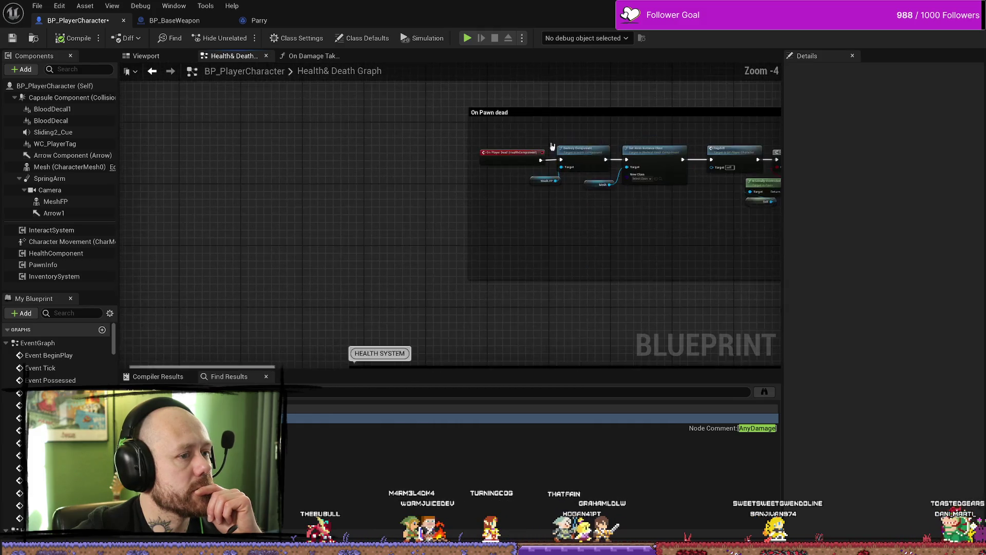
- Pan and zoom past the Pawn dead logic until the MulticastParrySave rework comment is centred and readable
left_click_drag(696, 262, 319, 255)
scroll(319, 255, "down", 3)
scroll(388, 264, "down", 2)
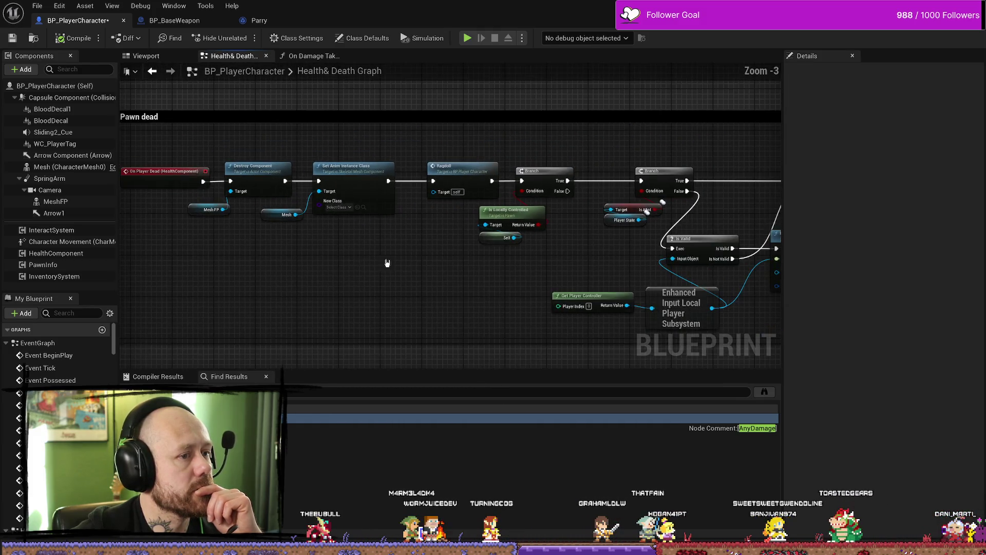
left_click_drag(388, 264, 307, 279)
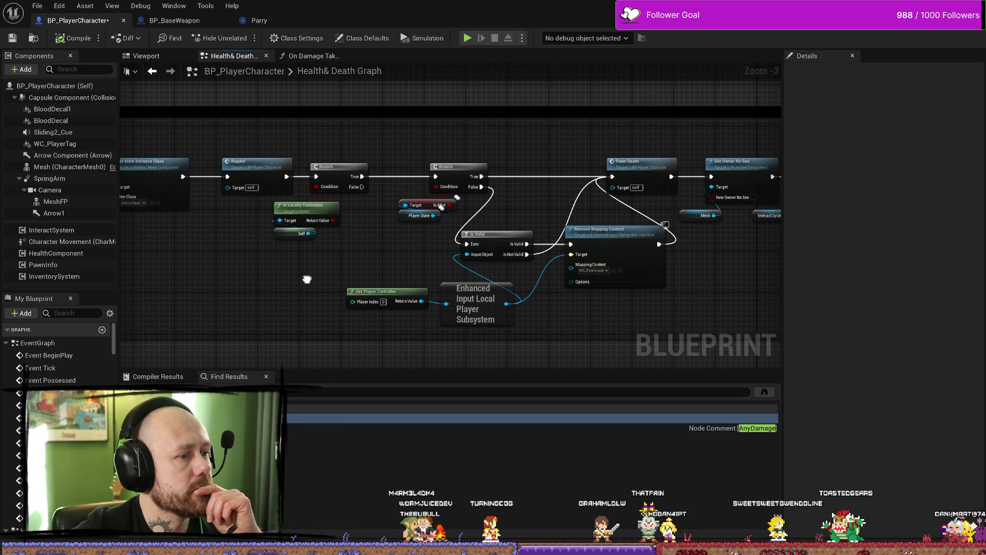
left_click_drag(307, 279, 347, 268)
scroll(392, 272, "down", 3)
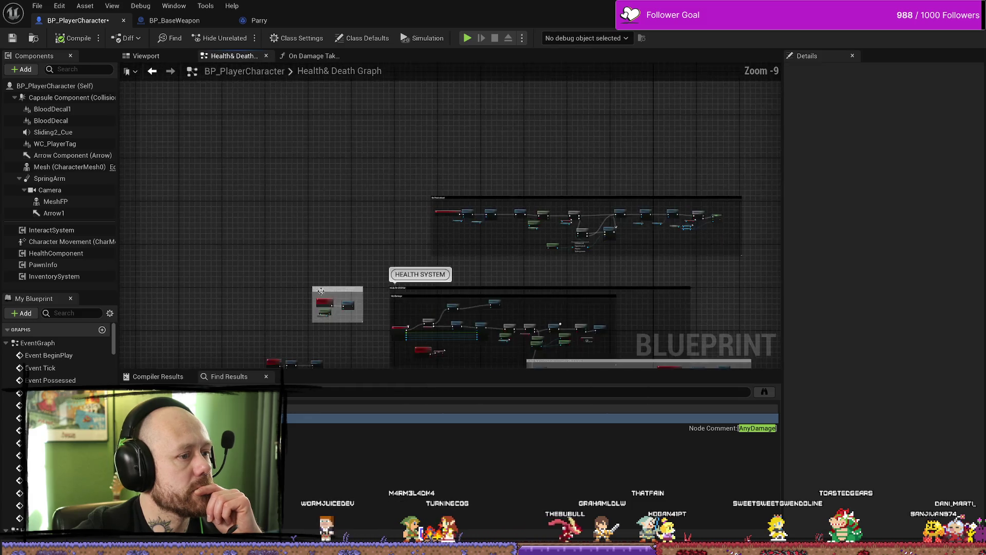
scroll(436, 226, "up", 1)
scroll(495, 164, "up", 4)
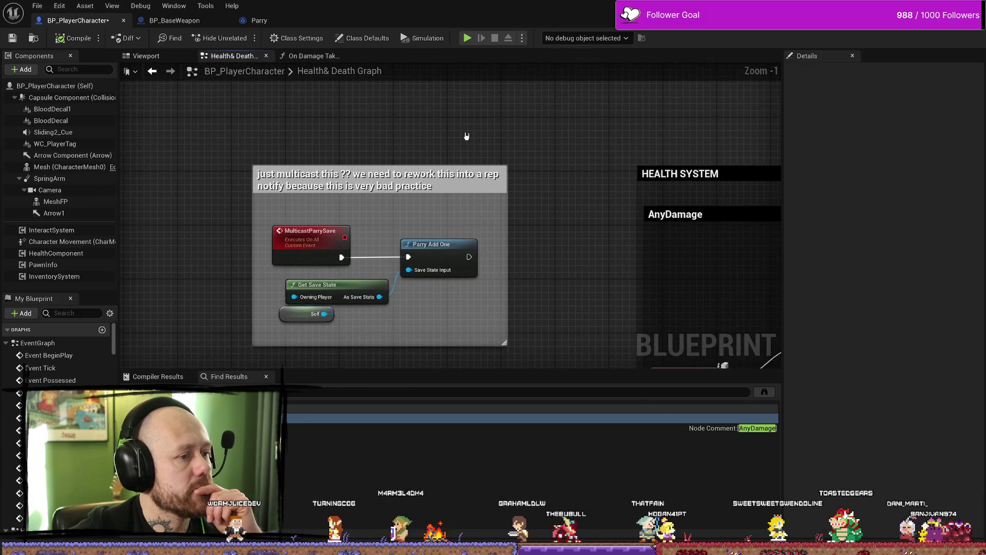
- Search the Content Drawer's All folder for 'playerstate info' and open AC_PlayerStateInfo
key("ctrl+space")
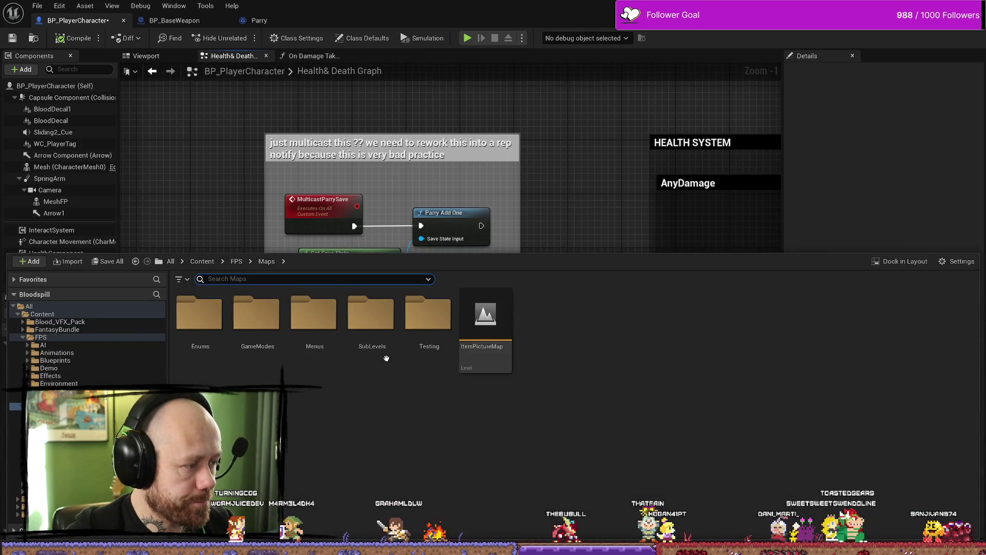
type("player")
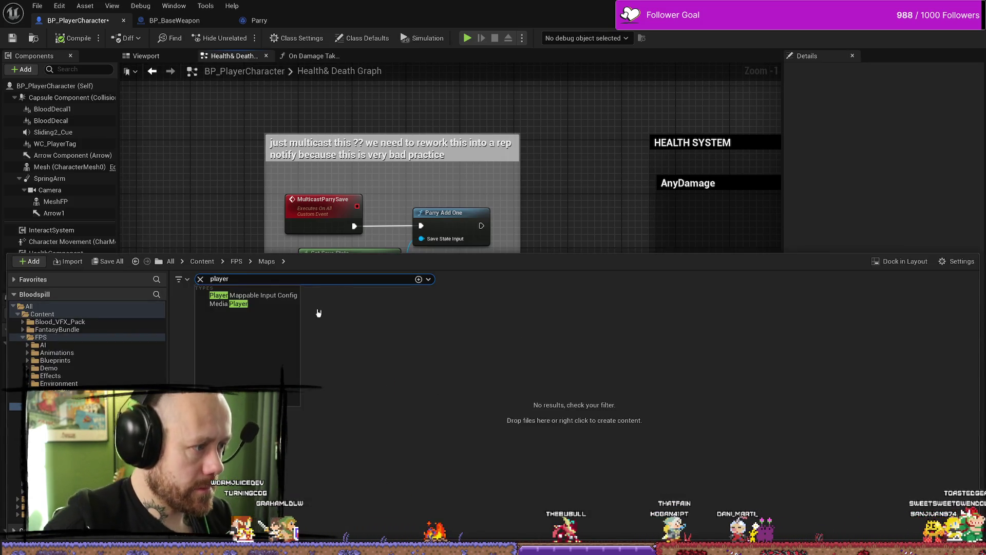
type("state info")
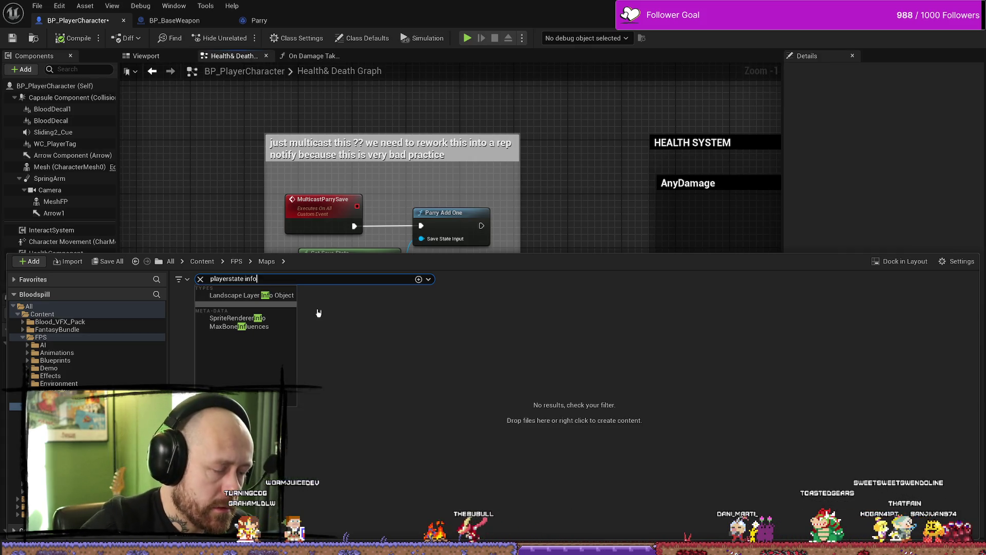
left_click(57, 307)
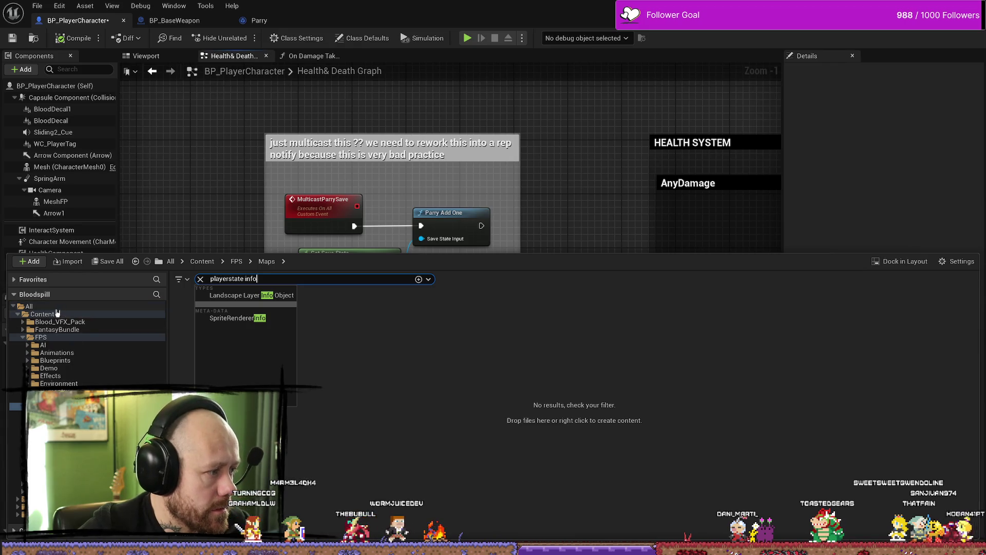
double_click(196, 319)
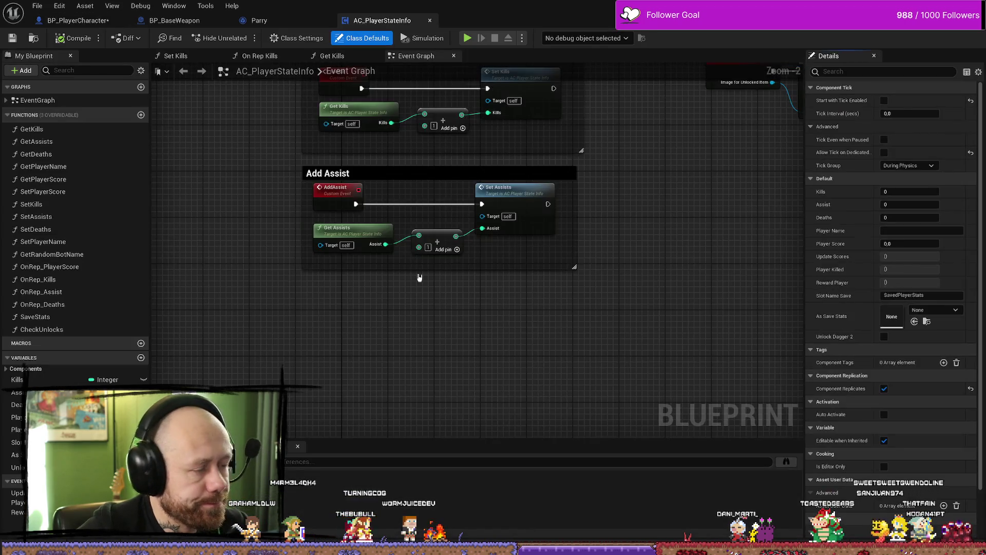
- Check the Kills variable, view the Reset Scores and Add Death logic, then open the Set Kills function
scroll(417, 355, "up", 4)
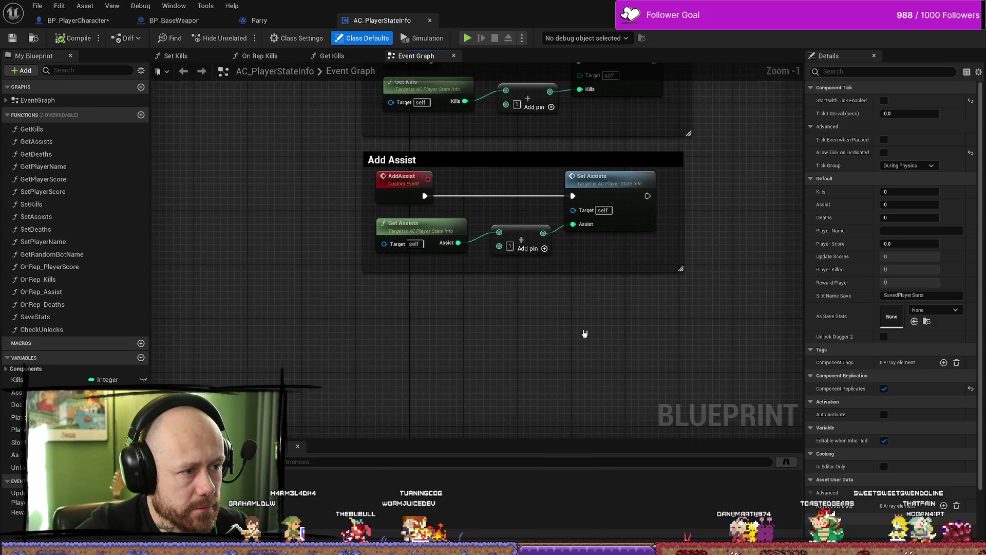
scroll(677, 303, "down", 2)
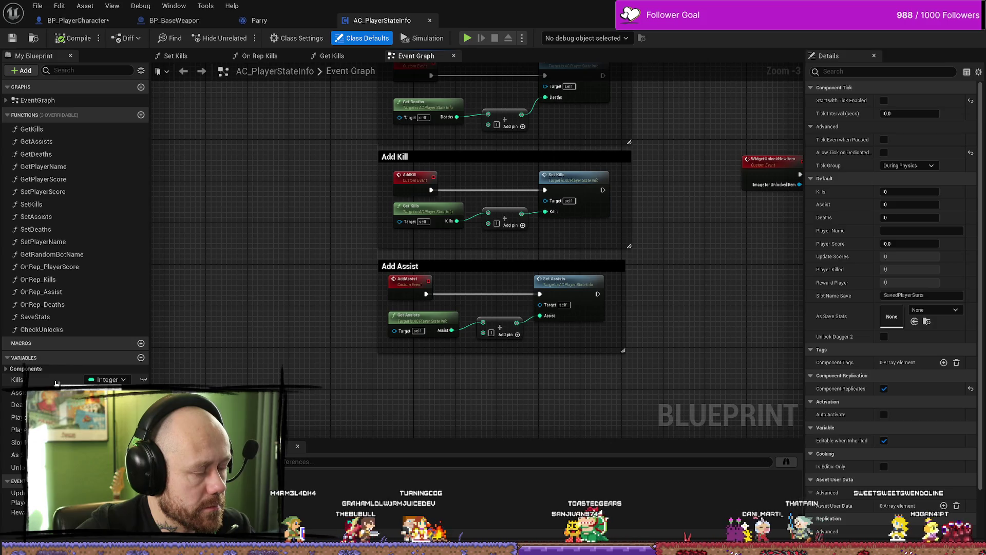
left_click(57, 381)
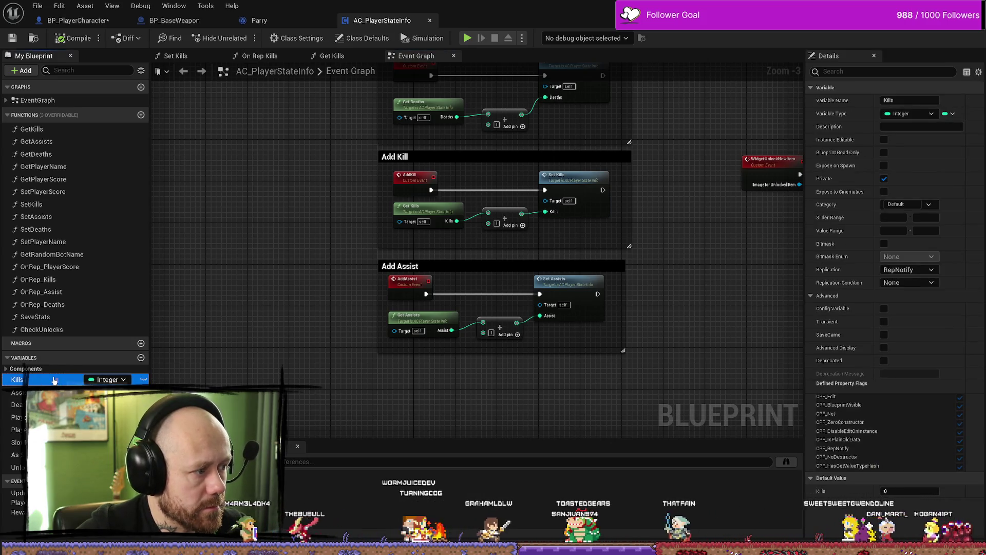
mouse_move(352, 242)
left_mouse_down()
mouse_move(269, 321)
mouse_move(254, 320)
left_mouse_up()
scroll(339, 231, "up", 3)
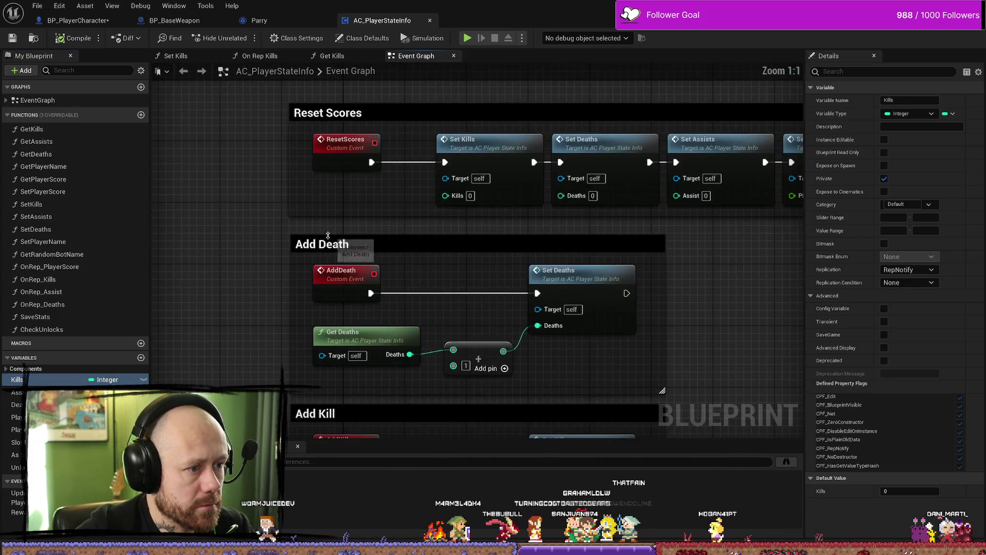
left_click_drag(755, 257, 660, 260)
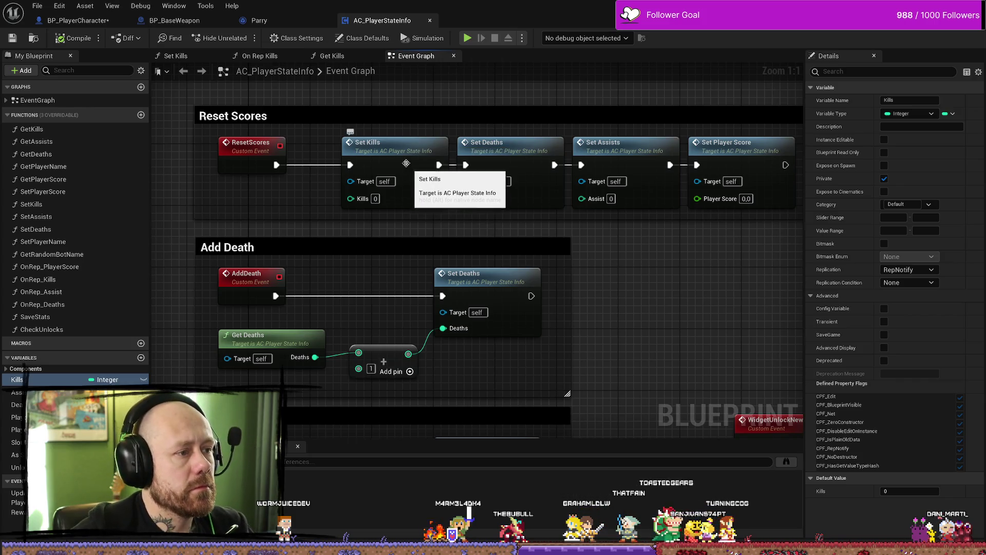
double_click(410, 150)
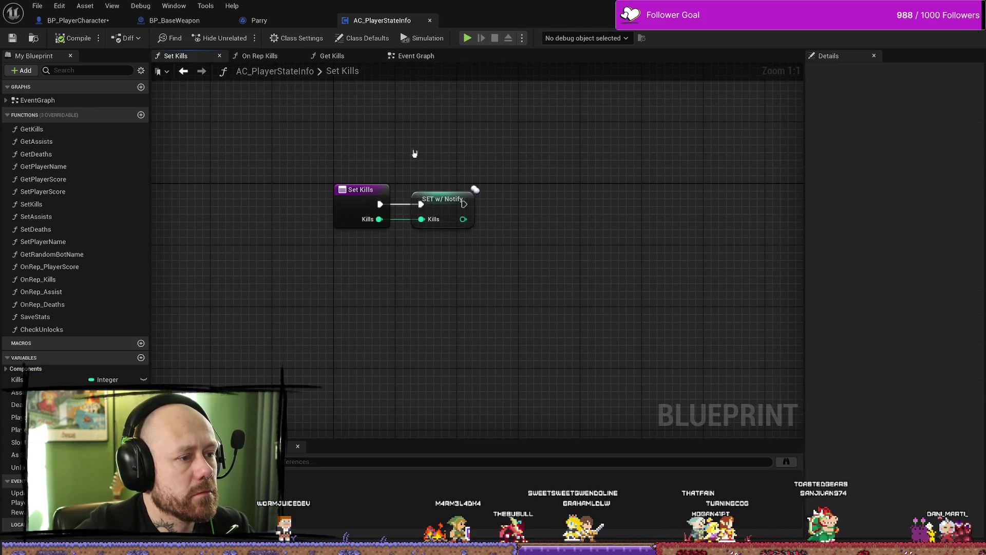
- Find References on the Kills variable and step through its uses in Get Kills and Set Kills
left_click_drag(445, 161, 368, 261)
left_click(439, 208)
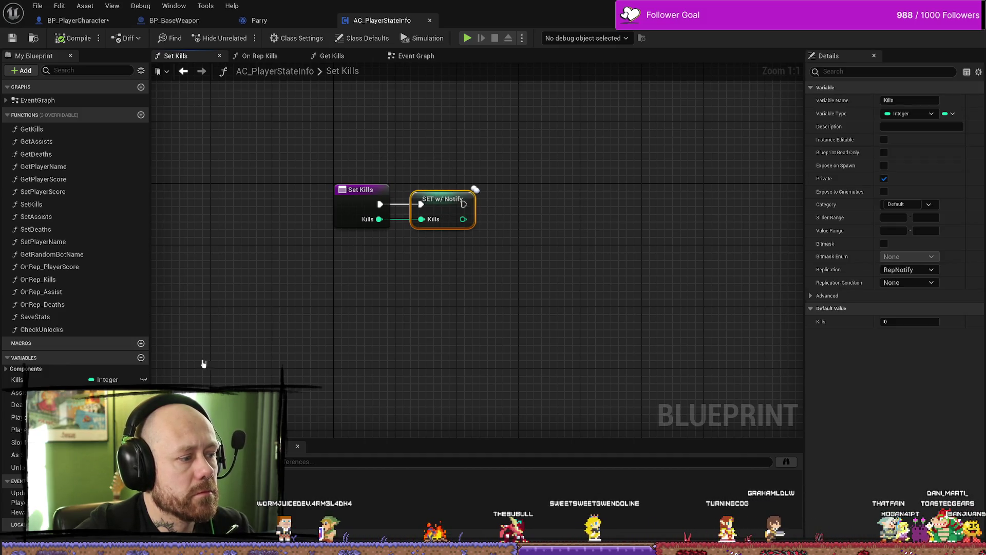
right_click(45, 382)
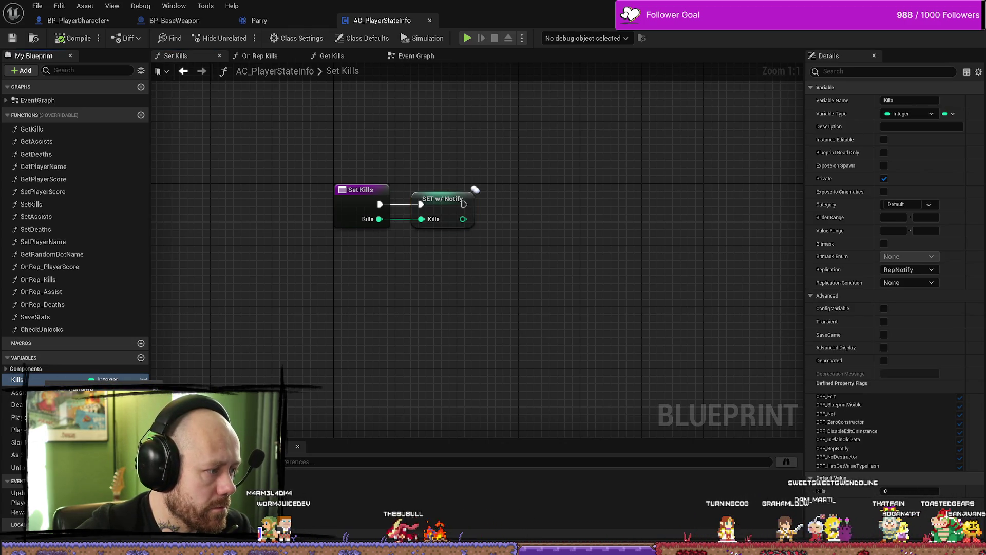
left_click(85, 402)
double_click(308, 488)
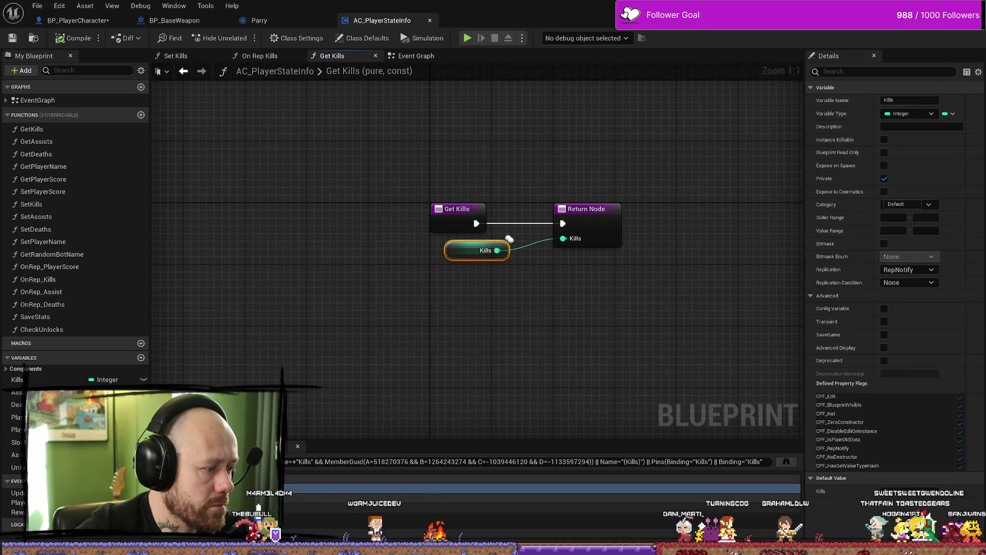
double_click(308, 477)
double_click(462, 488)
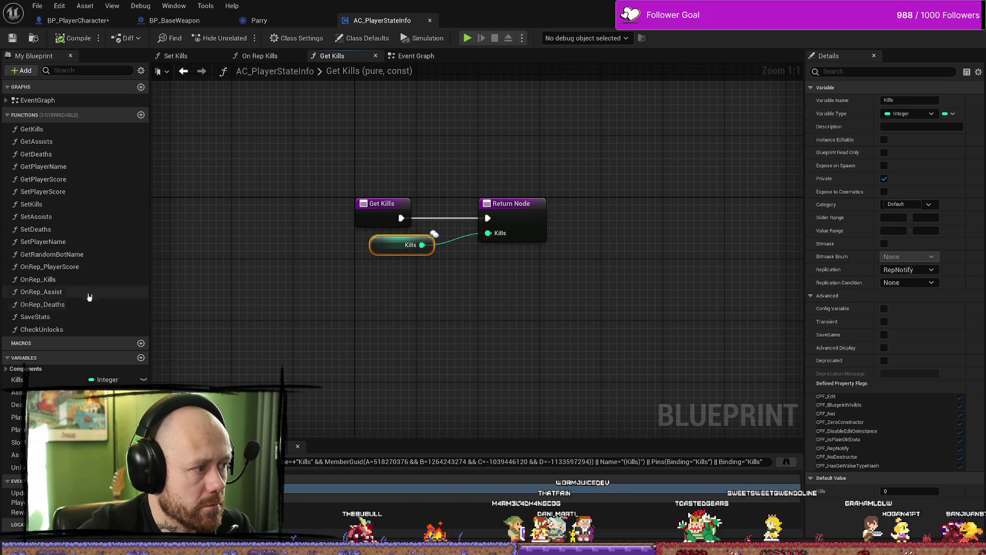
- Open the OnRep_Kills and Get Kills function graphs from My Blueprint
double_click(77, 279)
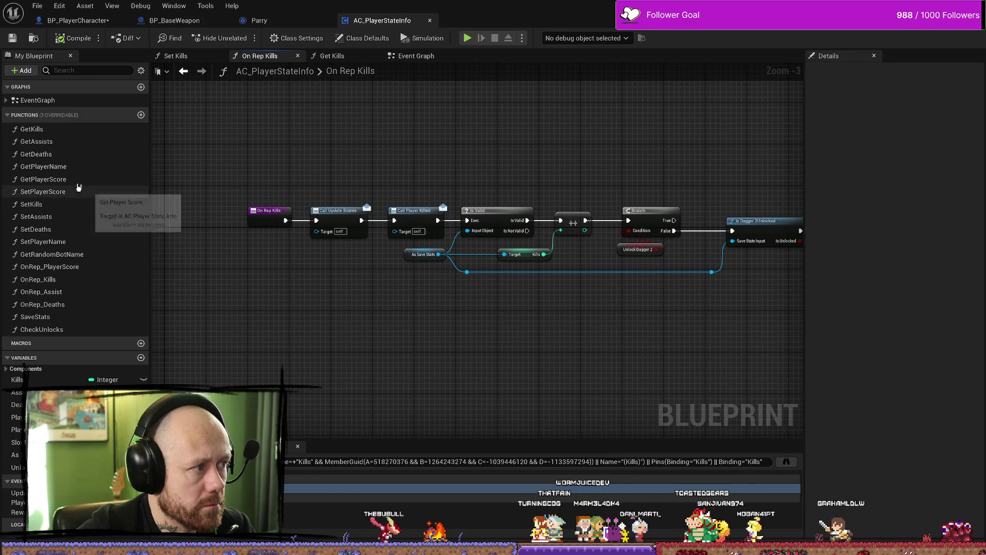
left_click(48, 129)
right_click(48, 129)
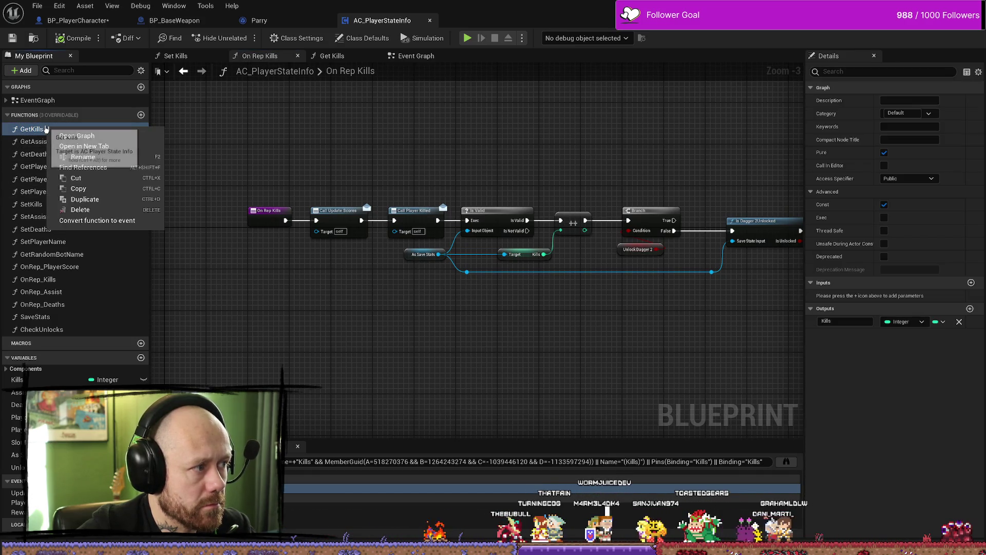
left_click(55, 135)
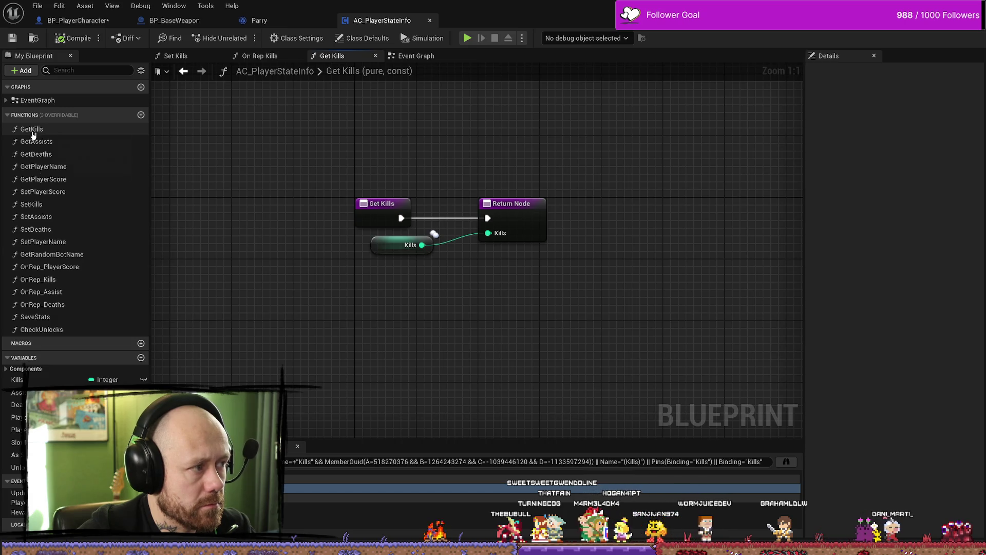
left_click(70, 282)
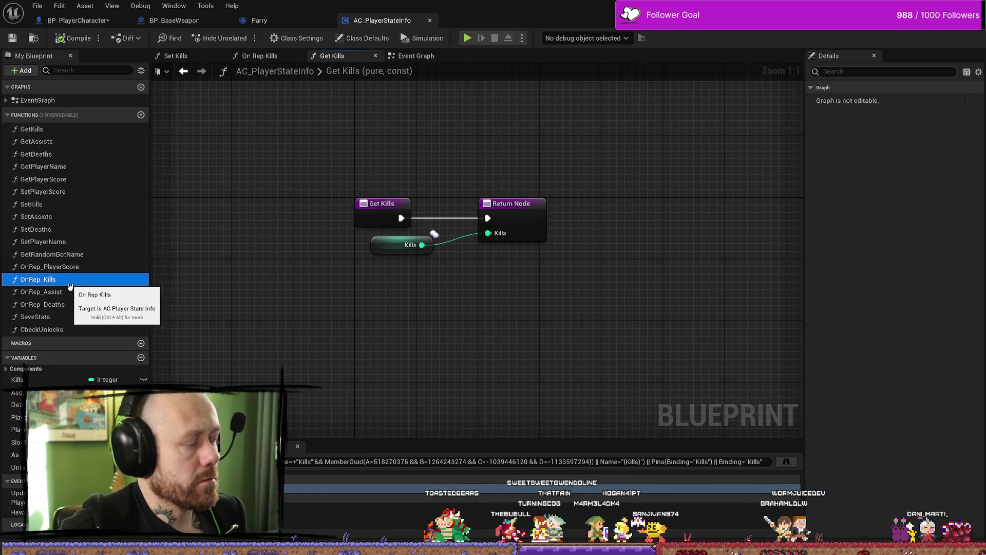
double_click(70, 286)
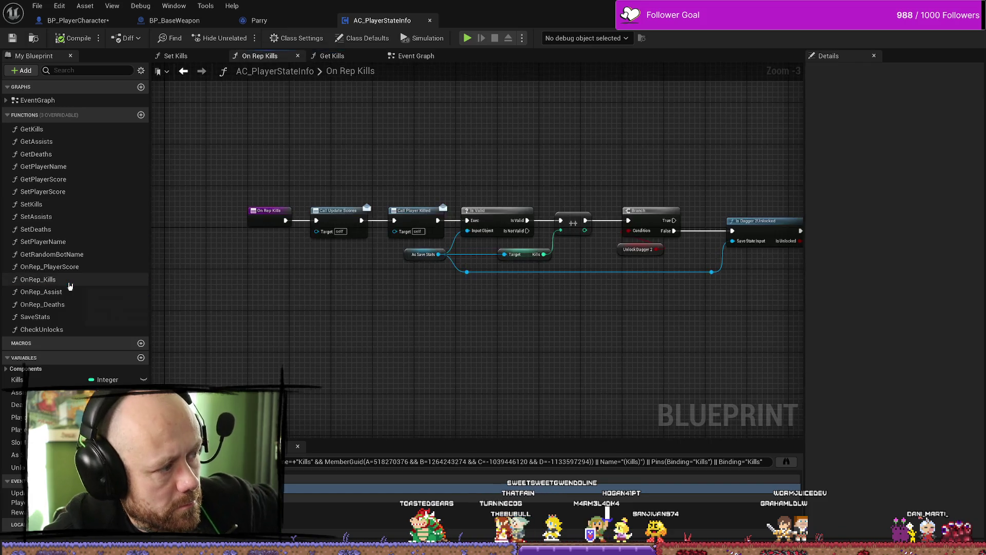
right_click(70, 285)
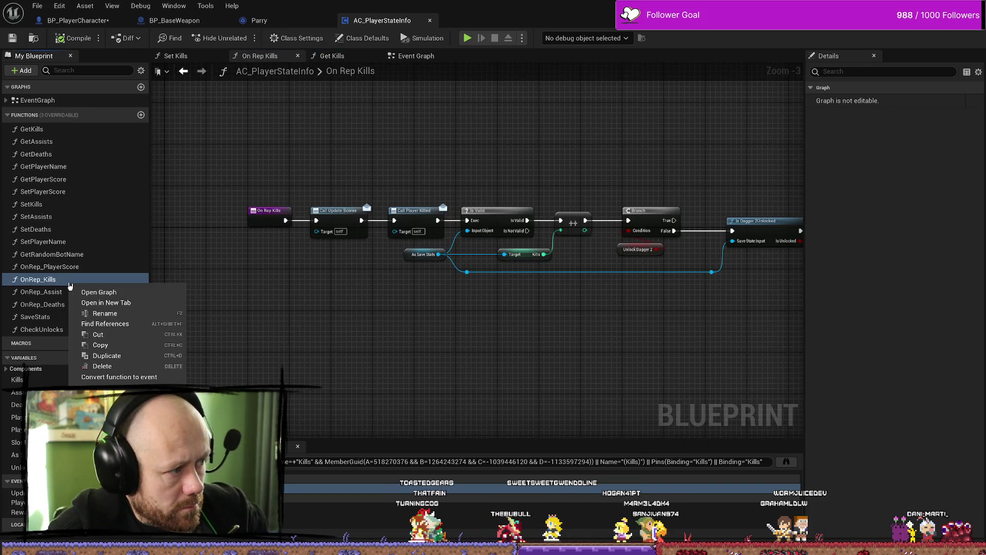
left_click(122, 304)
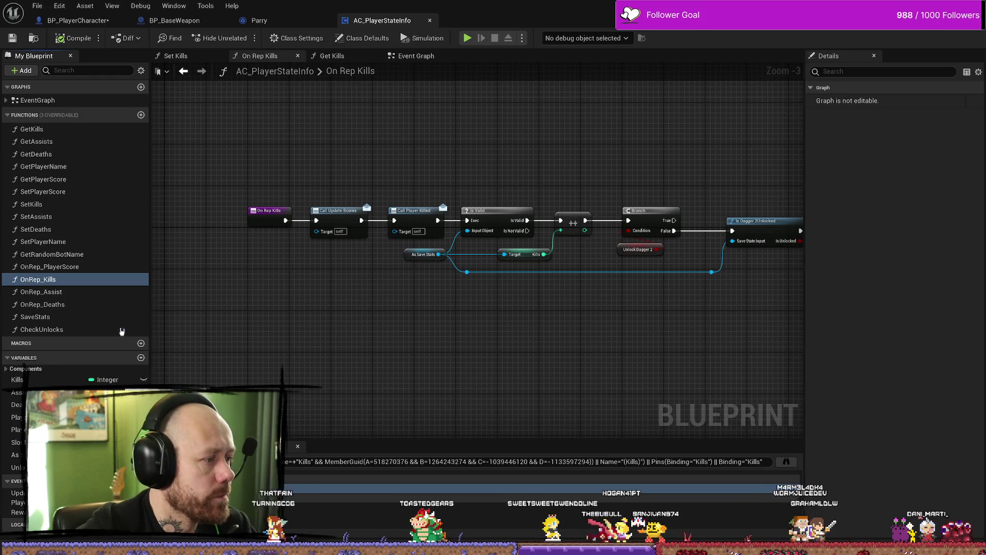
- Inspect the On Rep Kills entry node and SetKills inputs, then search all blueprints for OnRep_Kills
left_click_drag(302, 213, 332, 229)
left_click(302, 230)
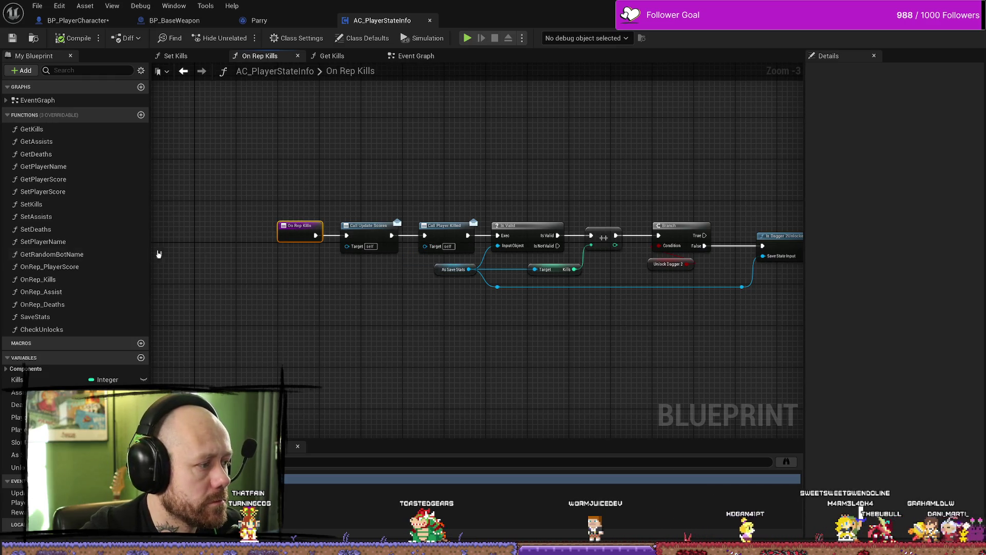
left_click(51, 208)
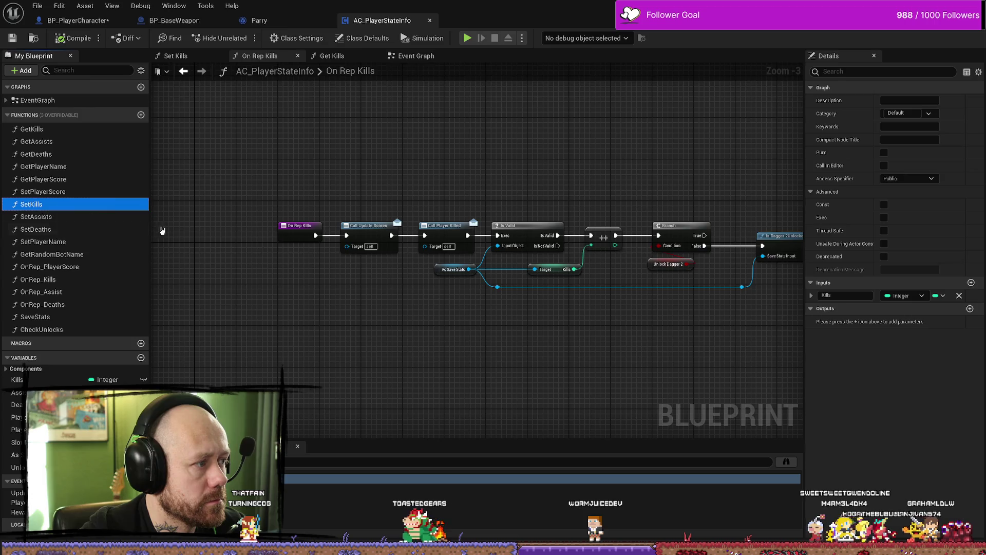
left_click(283, 232)
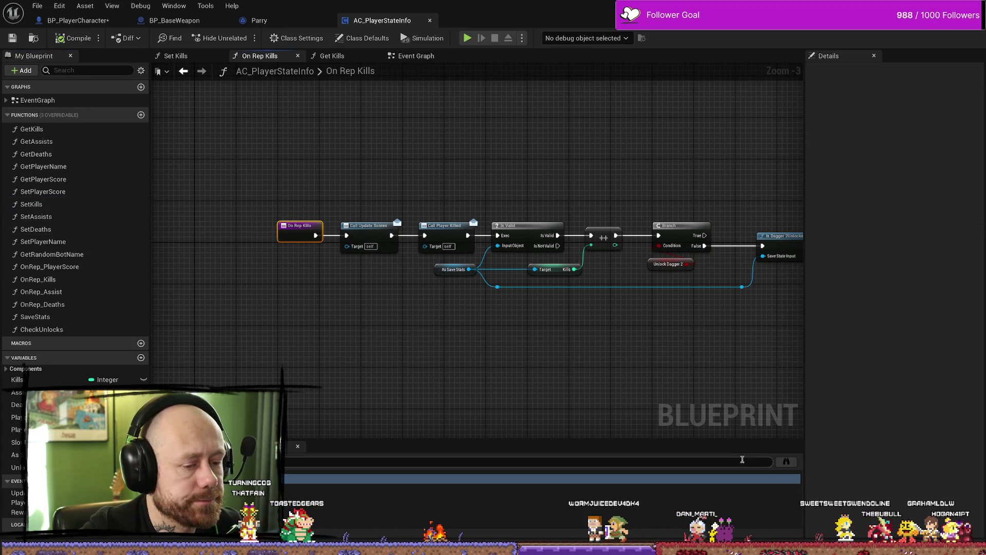
left_click(787, 462)
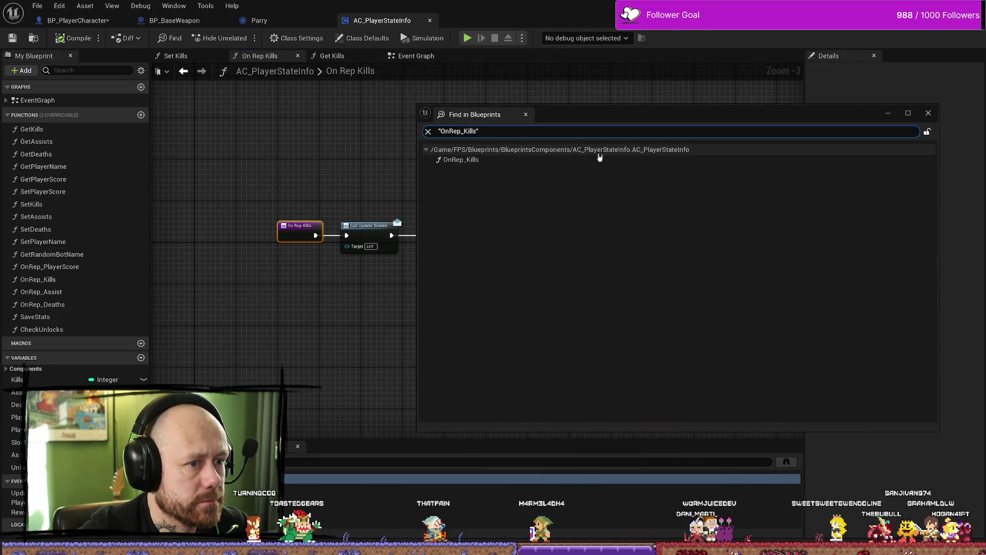
left_click(682, 151)
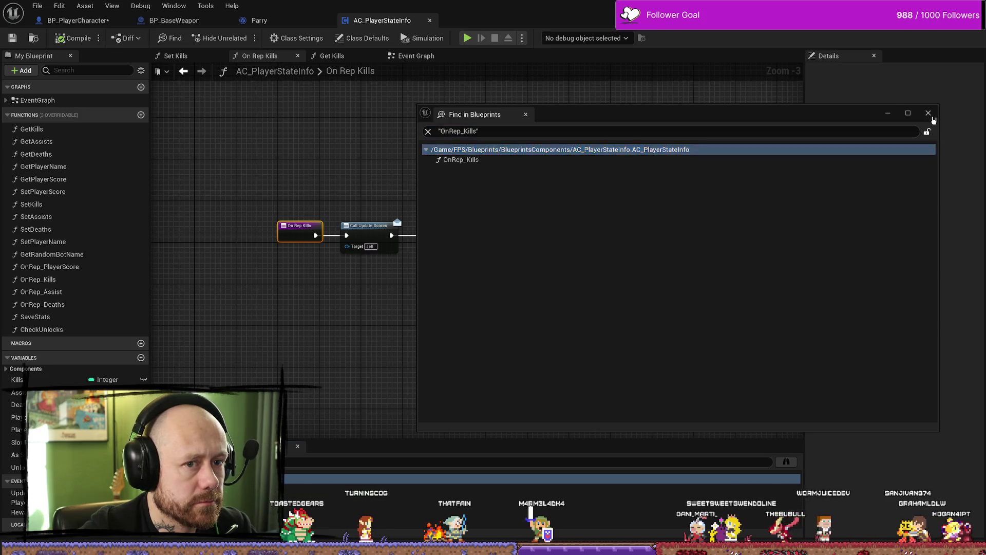
left_click(928, 113)
right_click(286, 232)
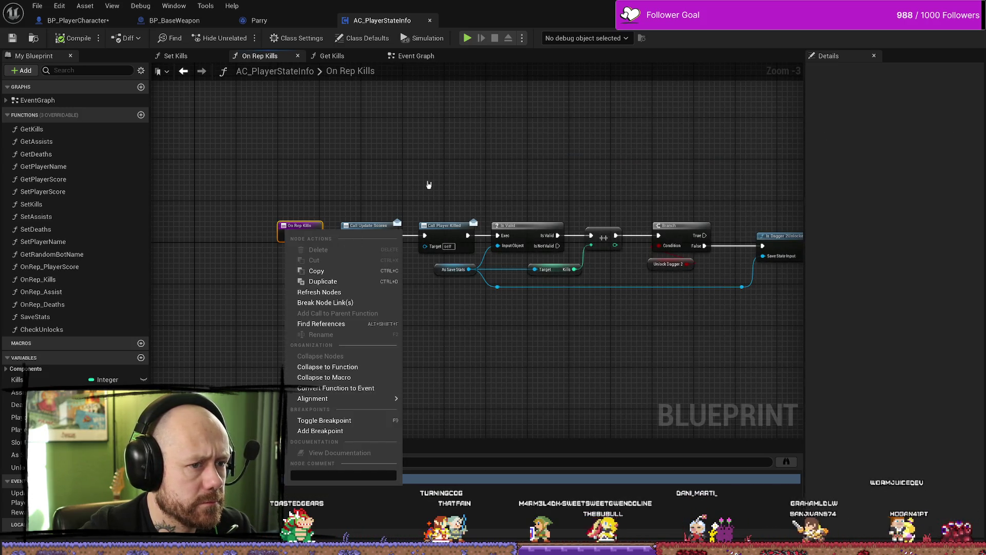
left_click(429, 187)
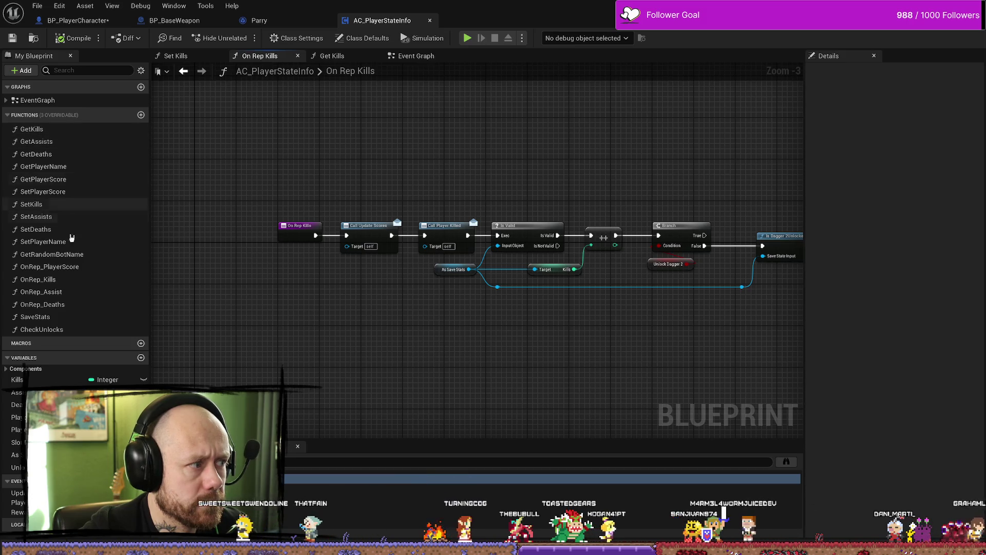
left_click(50, 380)
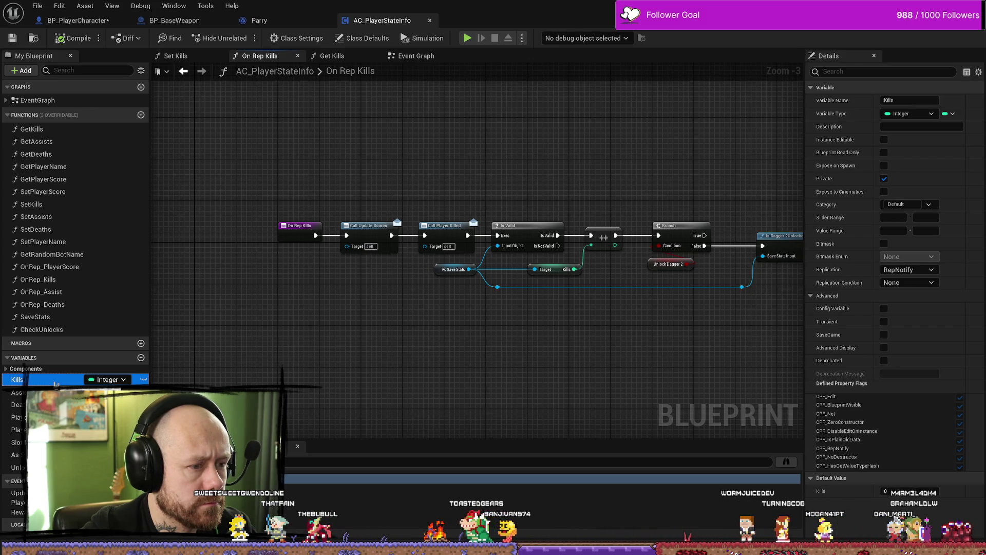
- Leave the Kills name unchanged and step through its references in Get Kills and Set Kills
left_click(45, 383)
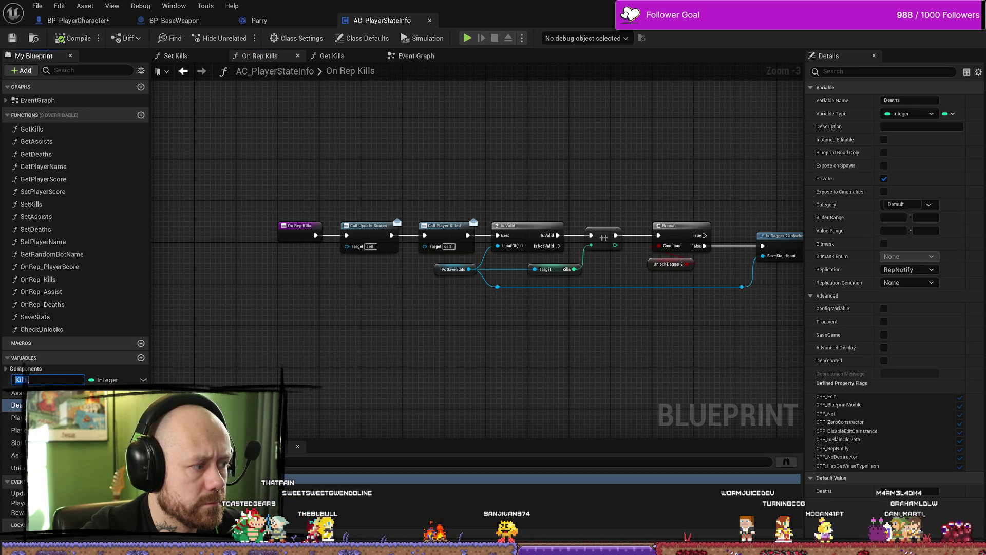
left_click(17, 393)
double_click(47, 380)
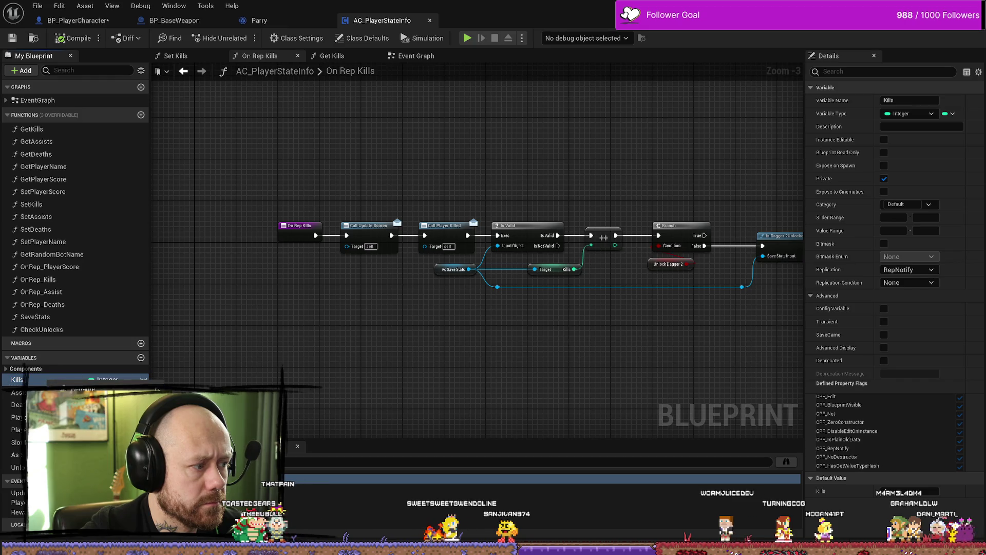
double_click(474, 489)
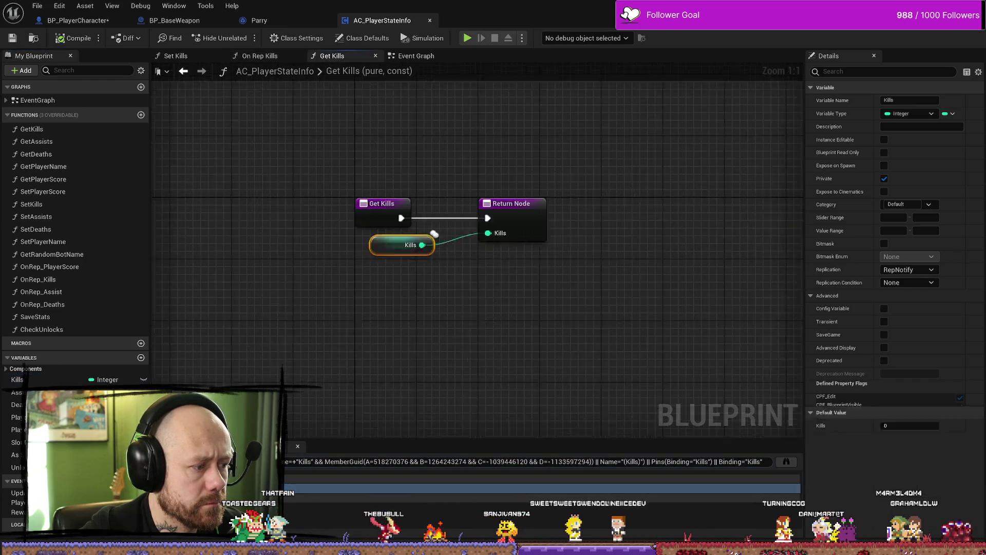
double_click(474, 506)
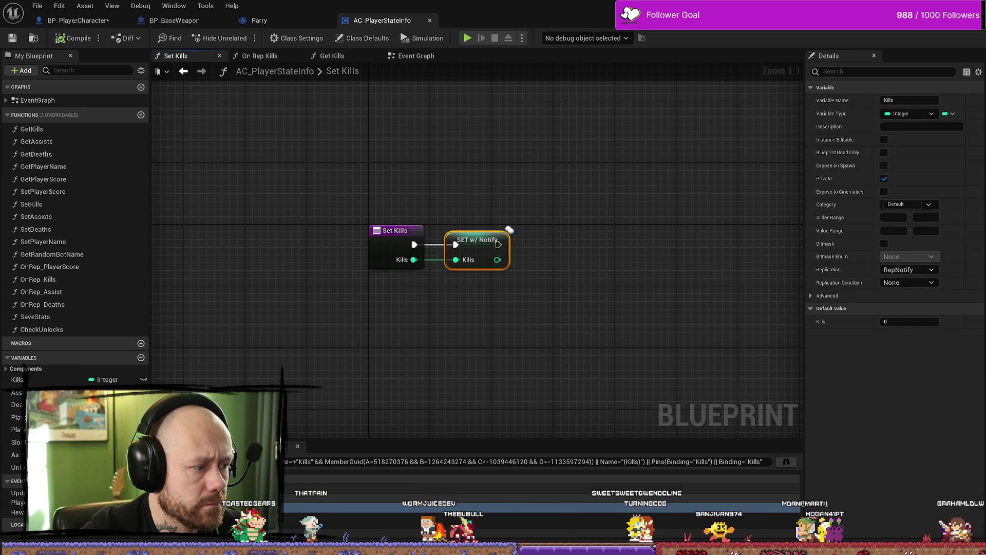
key("Up")
key("Return")
- Jump to the AC Kill Streak reference in the Event Graph's Begin Play logic
right_click(455, 213)
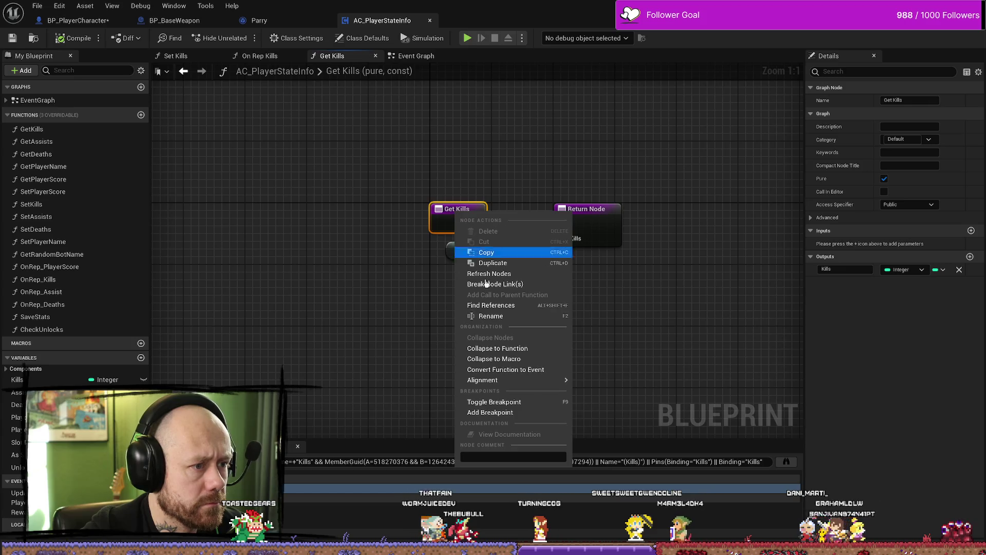
left_click(587, 408)
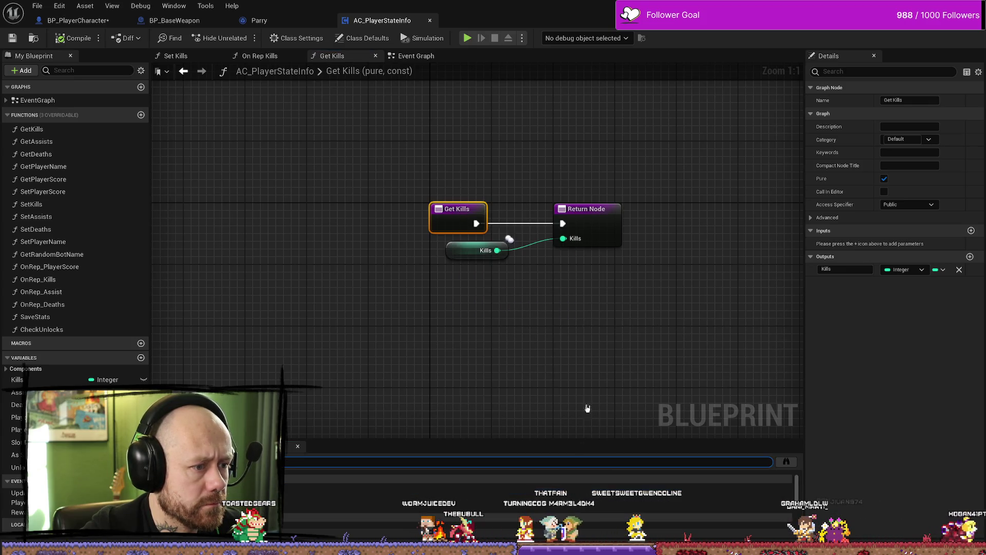
double_click(296, 501)
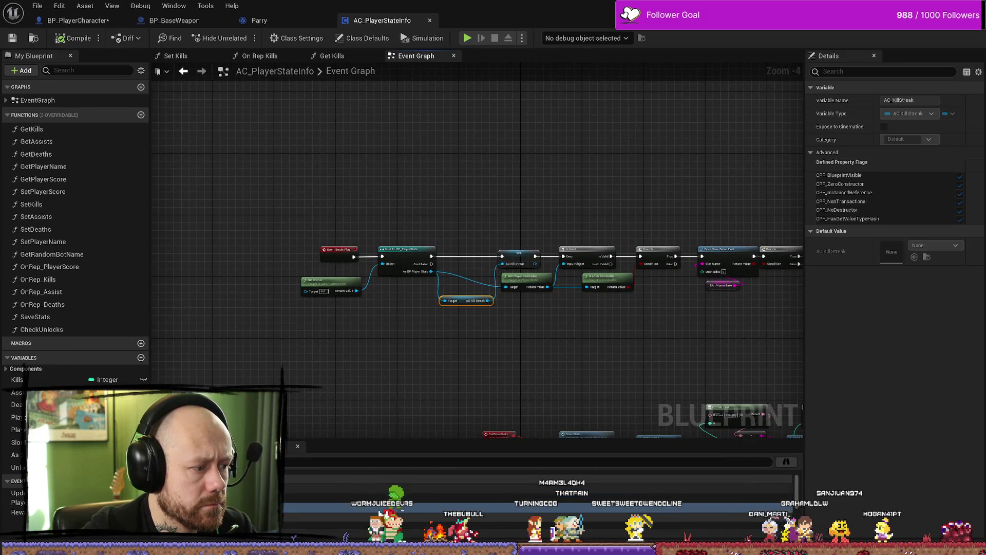
- Follow the Kills references through Get Kills and On Rep Kills into the Save Stats graph
double_click(295, 501)
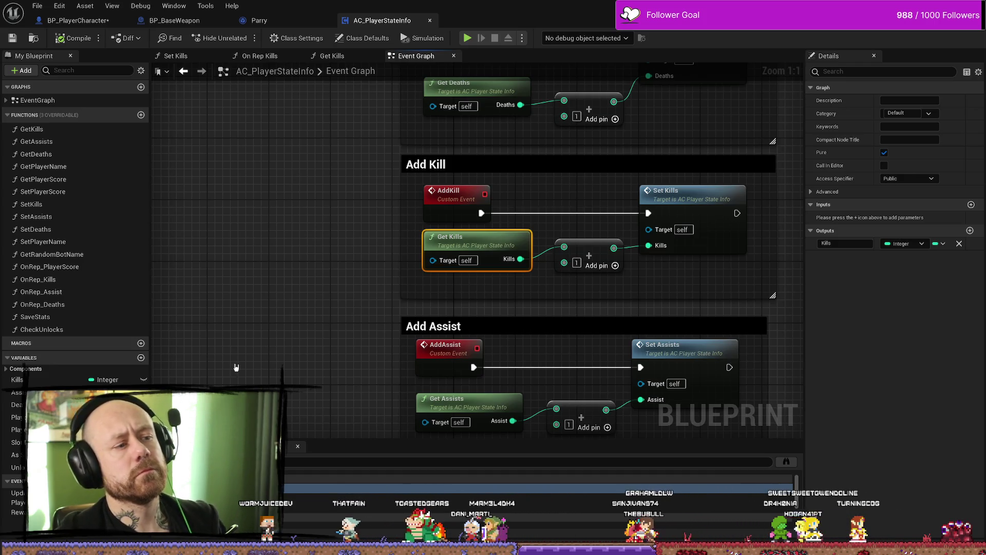
double_click(21, 379)
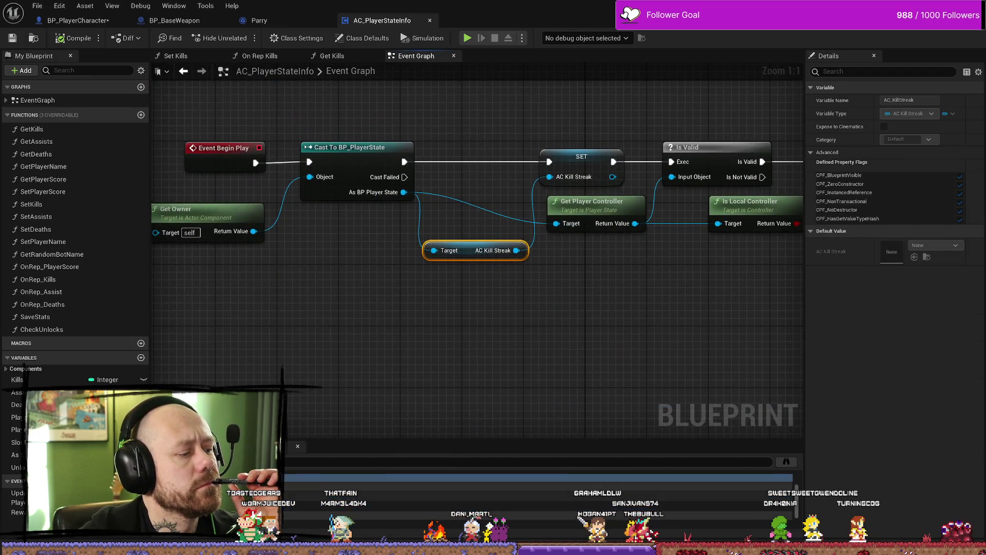
double_click(17, 379)
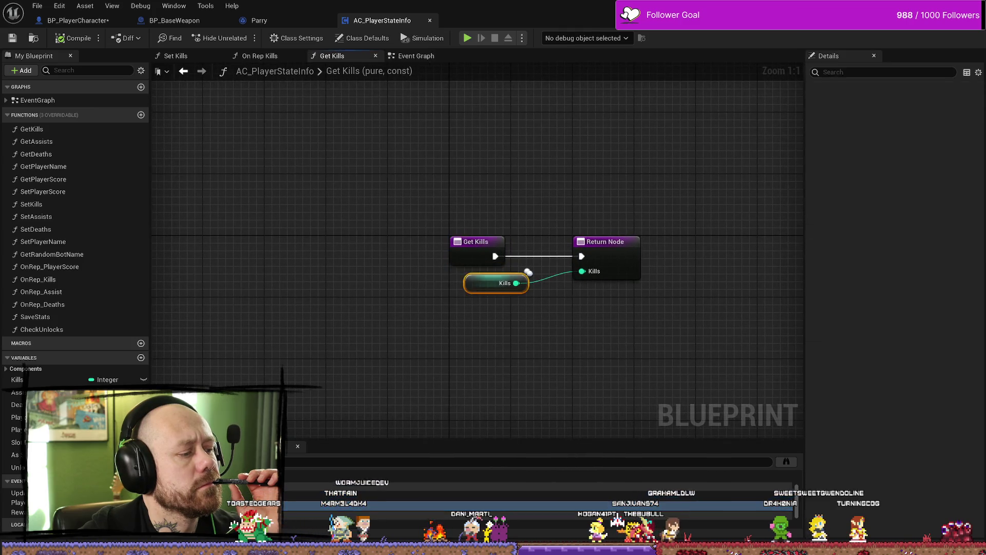
double_click(17, 379)
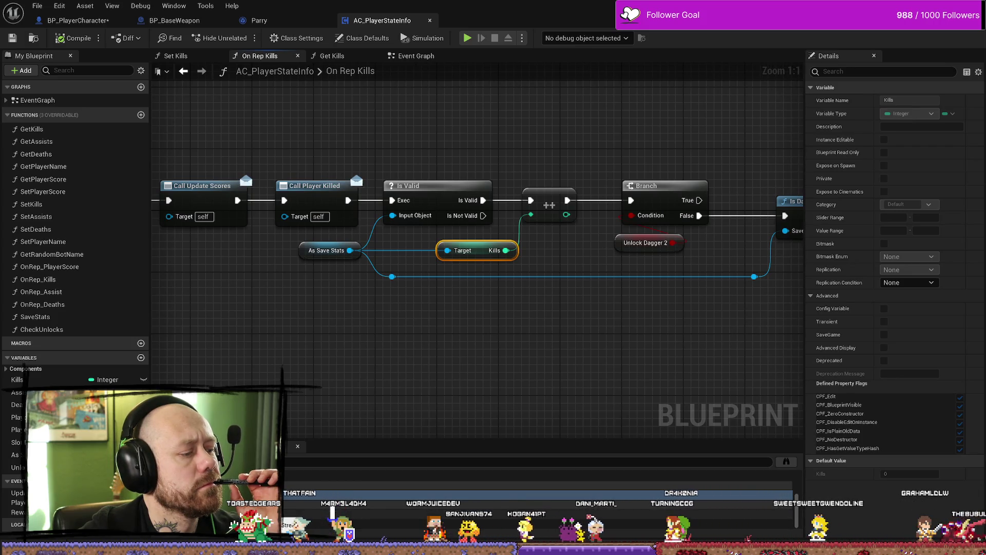
double_click(15, 454)
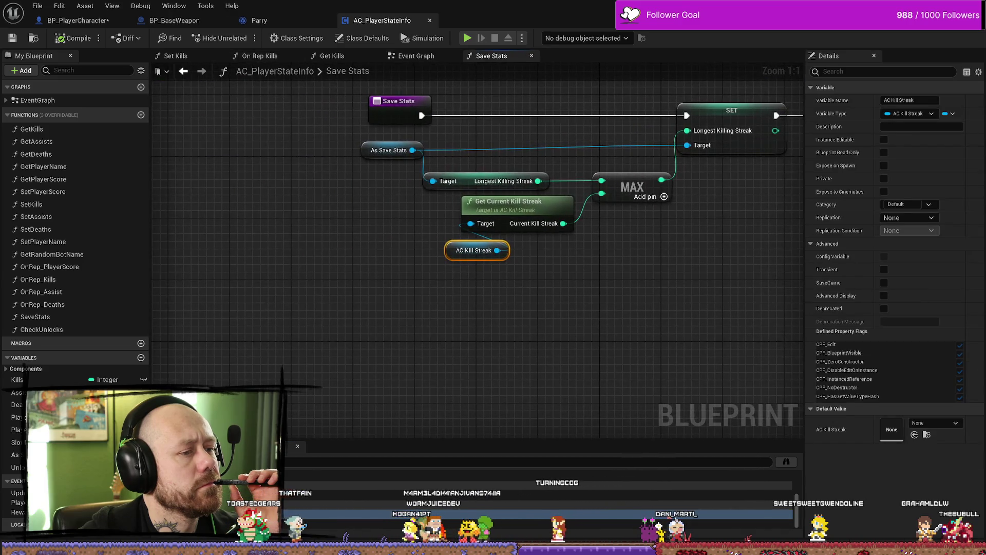
- Select Get Current Kill Streak, then pick AC_PlayerStateInfo from the Content Drawer's 'playerstate info' results
left_click(518, 205)
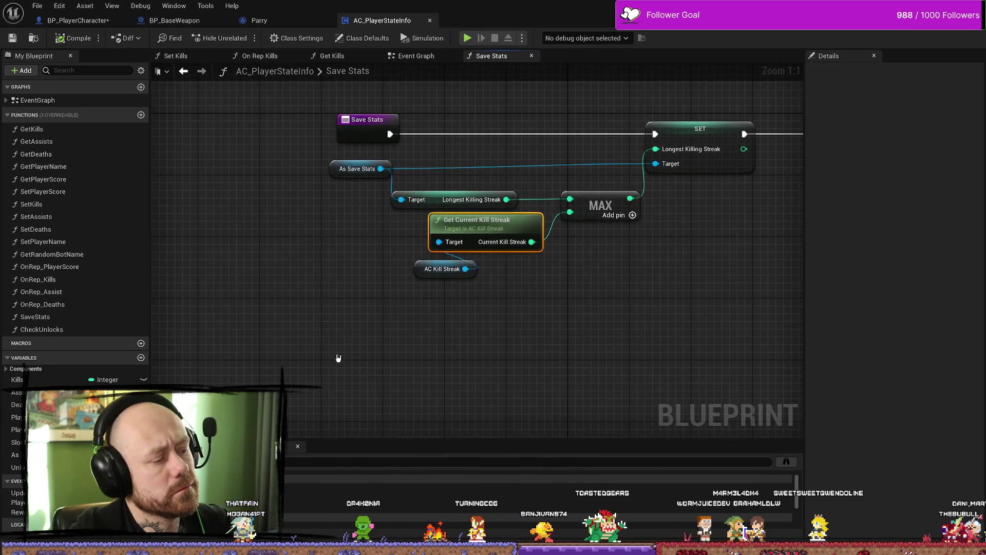
key("ctrl+space")
left_click(205, 367)
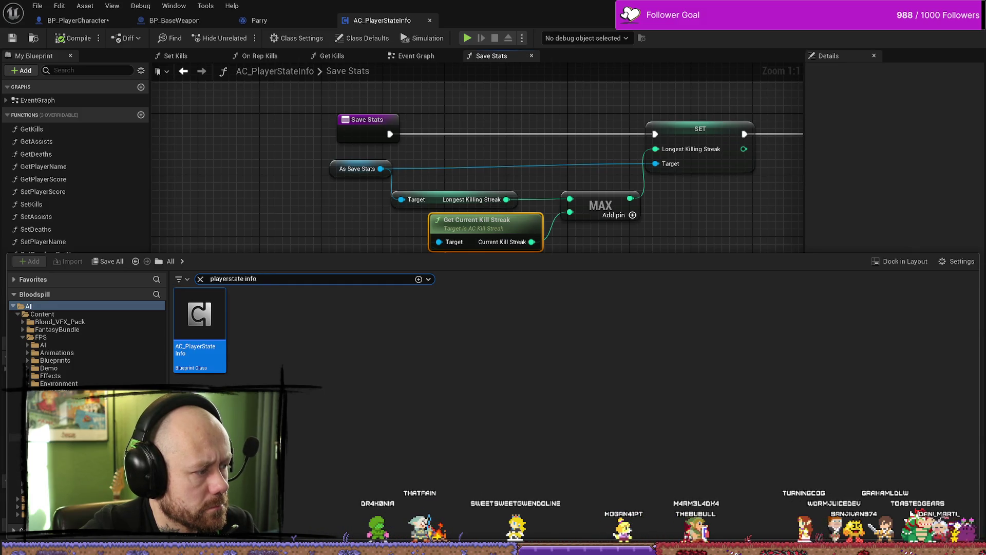
- Clear the 'playerstate info' search and open BPFunctionLibrary_Unlockable from MyStuff > Blueprints
left_click(22, 337)
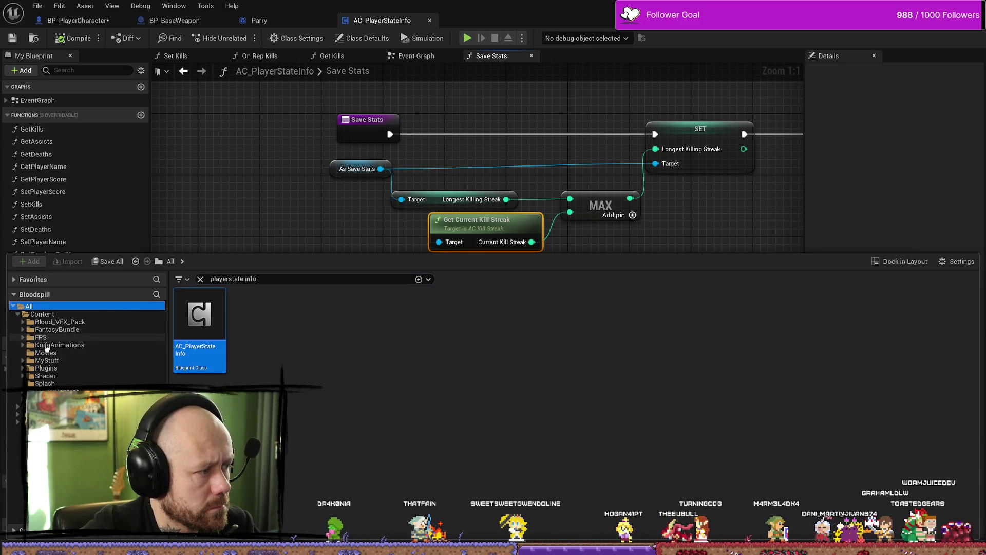
left_click(78, 368)
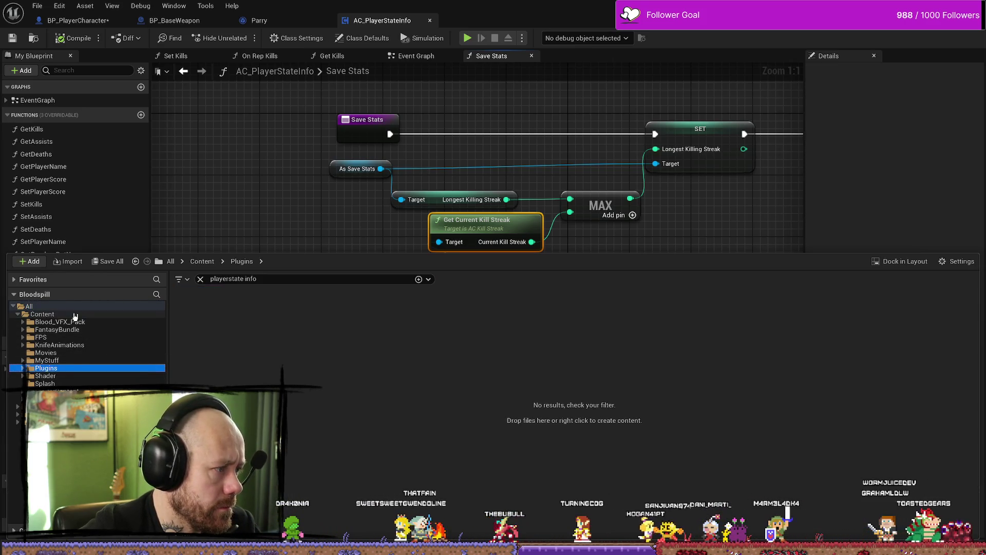
left_click(43, 314)
left_click(200, 278)
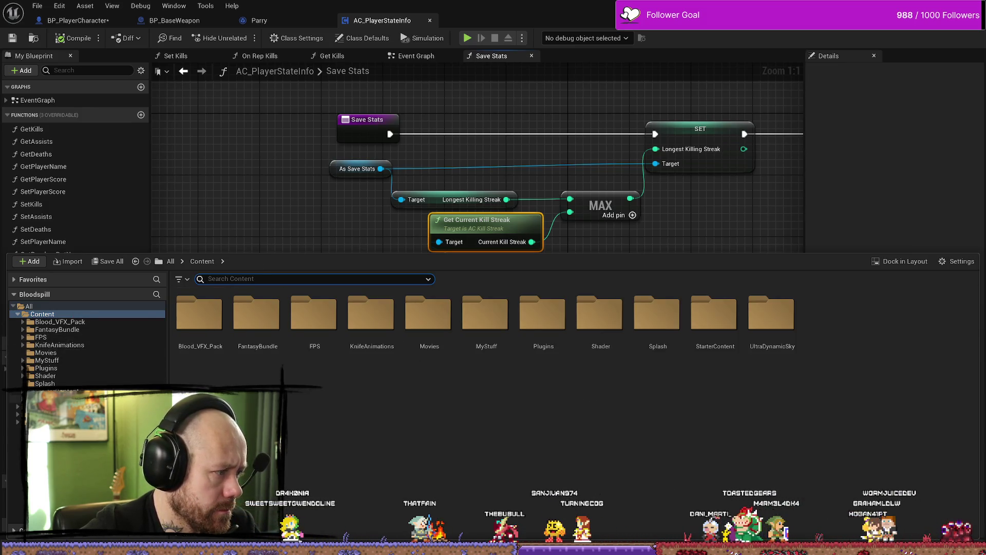
left_click(23, 360)
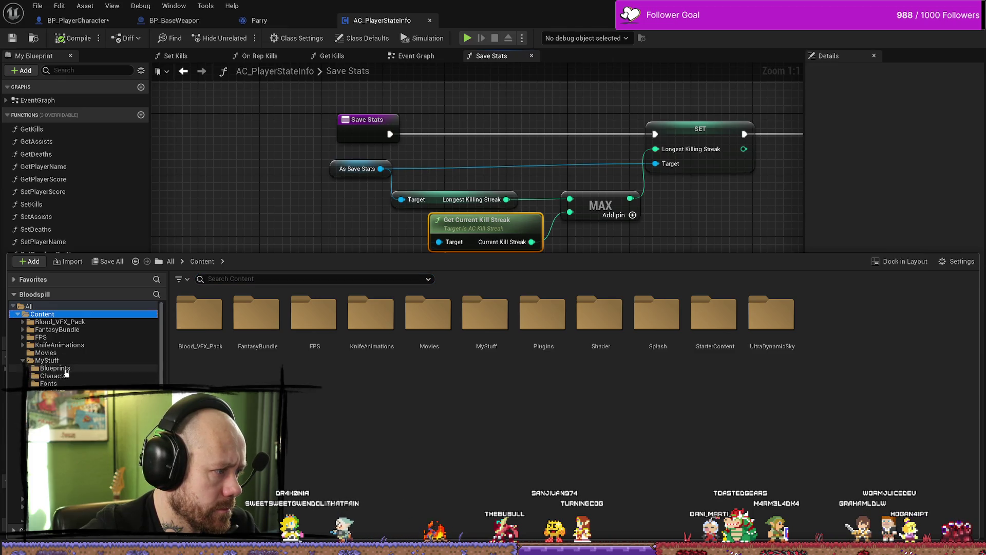
left_click(54, 368)
double_click(218, 340)
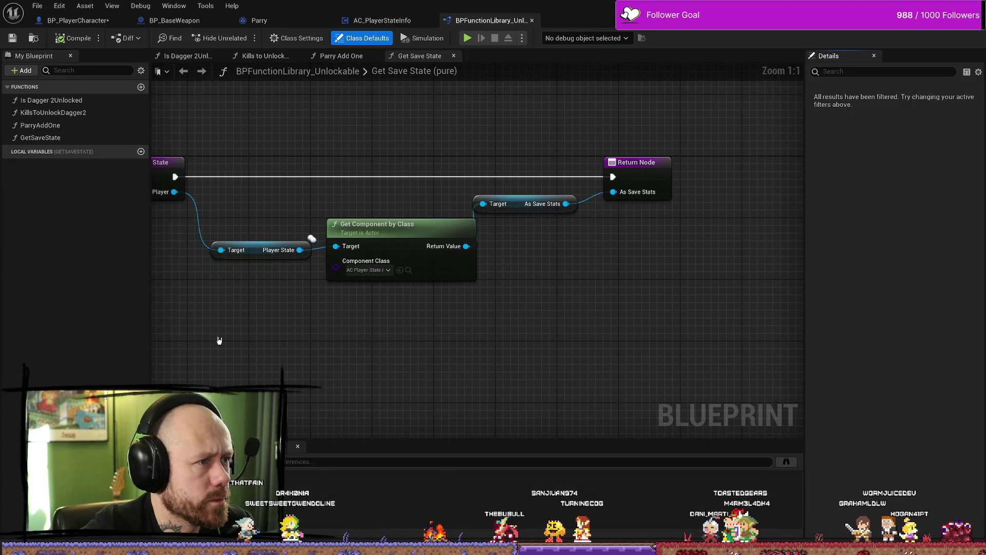
- Inspect the Parry Add One graph's increment node and its TimesParried variable
double_click(62, 125)
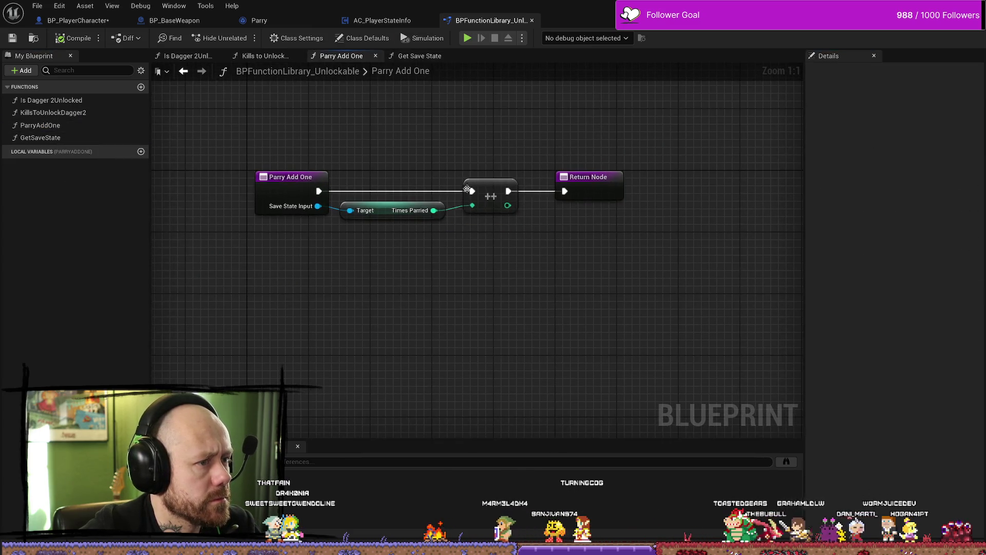
left_click(467, 189)
left_click(378, 297)
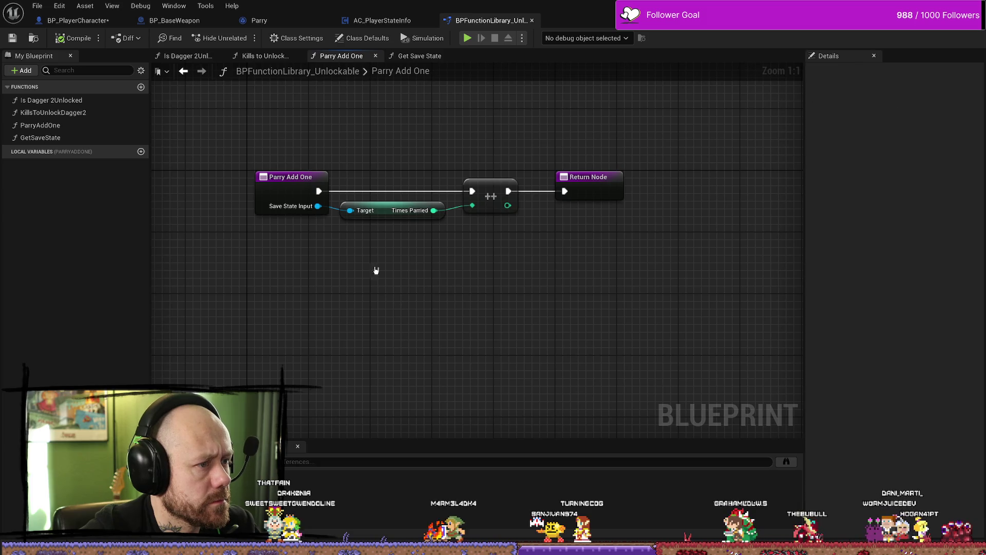
left_click(380, 202)
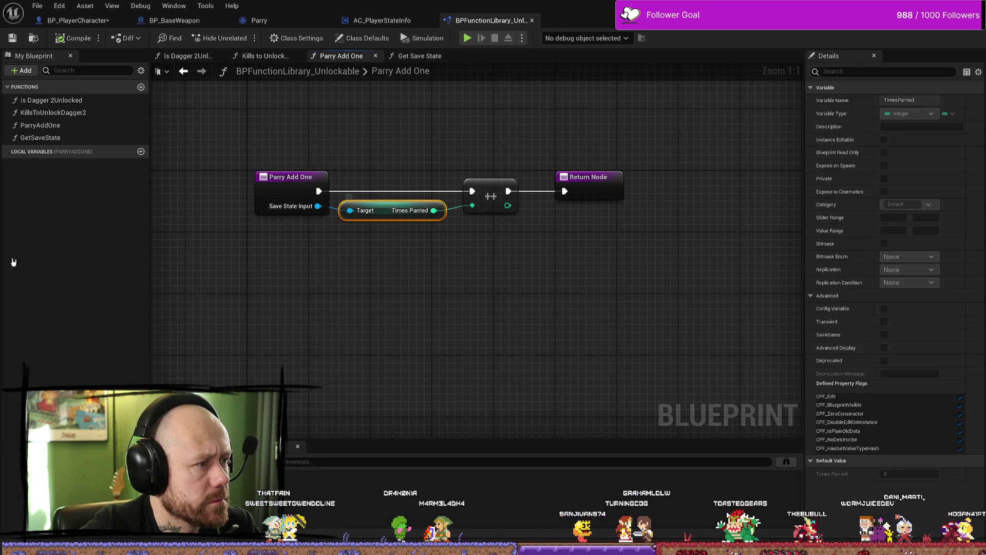
left_click(409, 142)
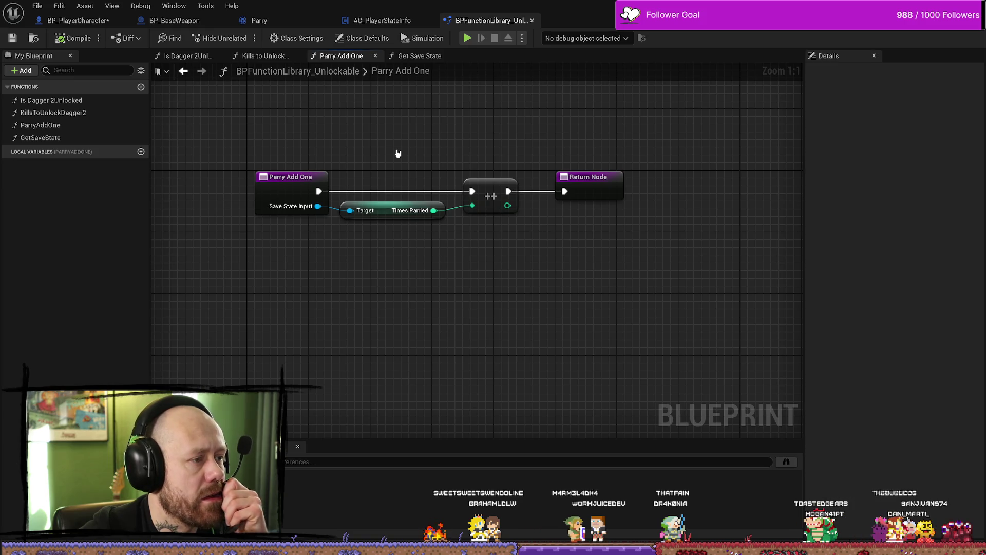
- Open Get Save State and the AC_PlayerStateInfo blueprint, then return to BP_PlayerCharacter
left_click(74, 128)
double_click(75, 138)
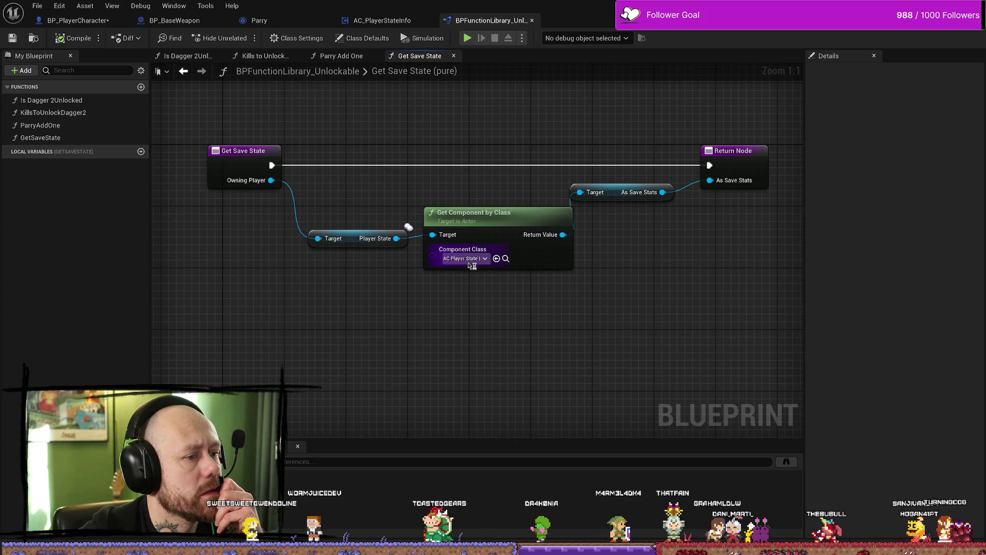
left_click(506, 258)
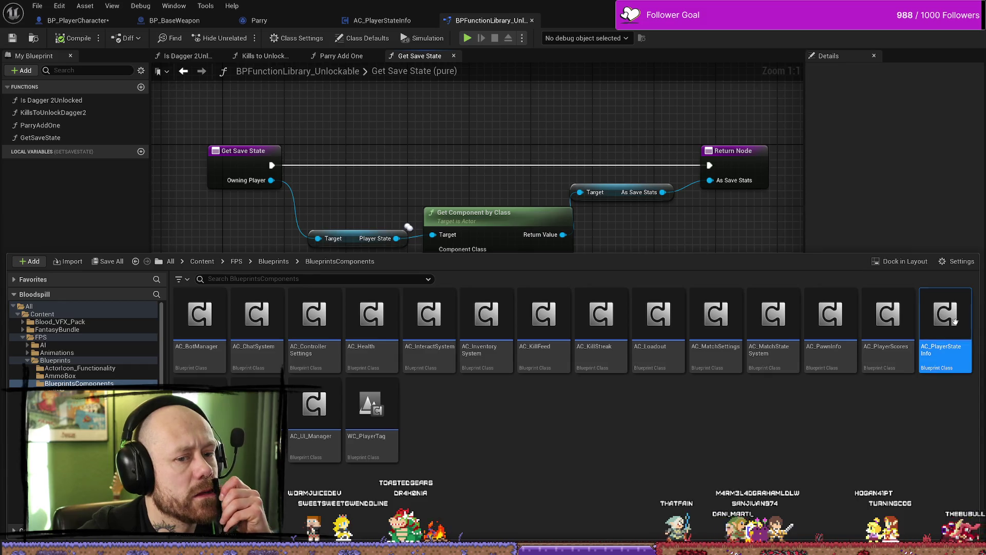
double_click(945, 356)
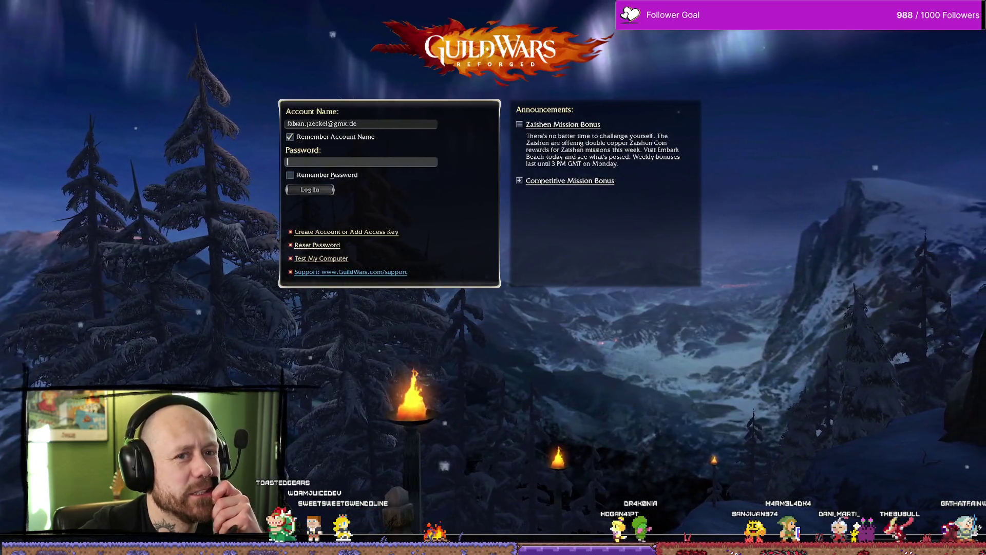
key("alt+Tab")
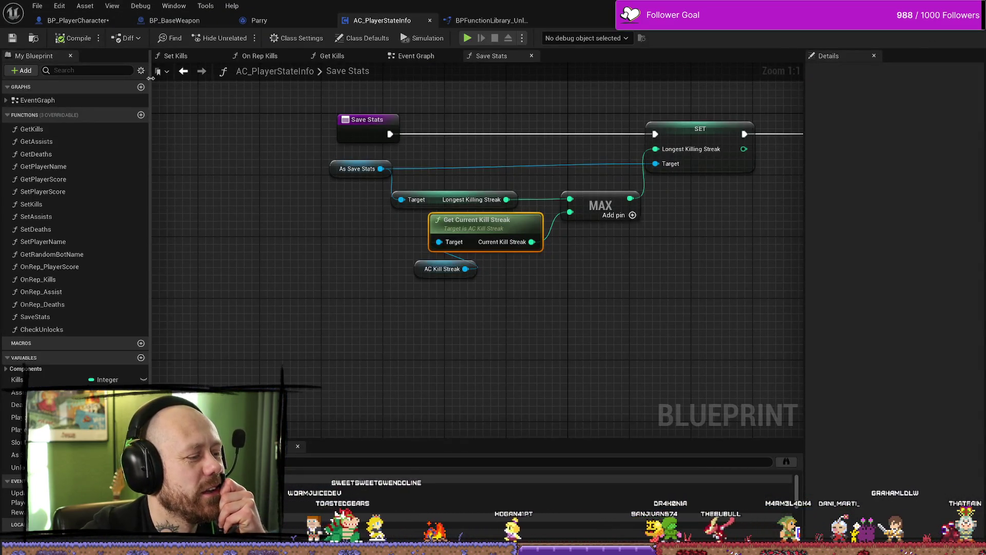
left_click(95, 23)
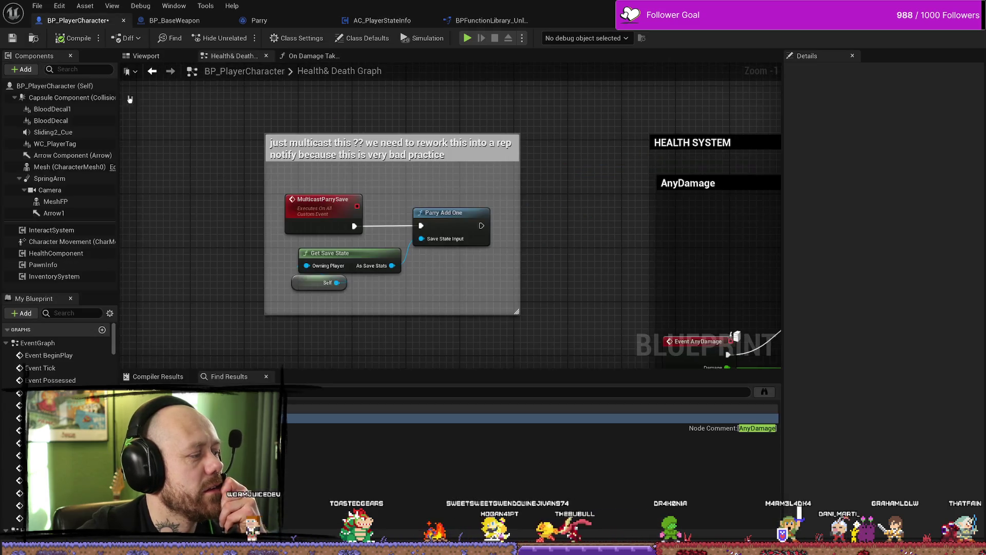
- Pan the Health & Death graph's AnyDamage logic to locate the Multicast Parry Save call
scroll(514, 210, "down", 6)
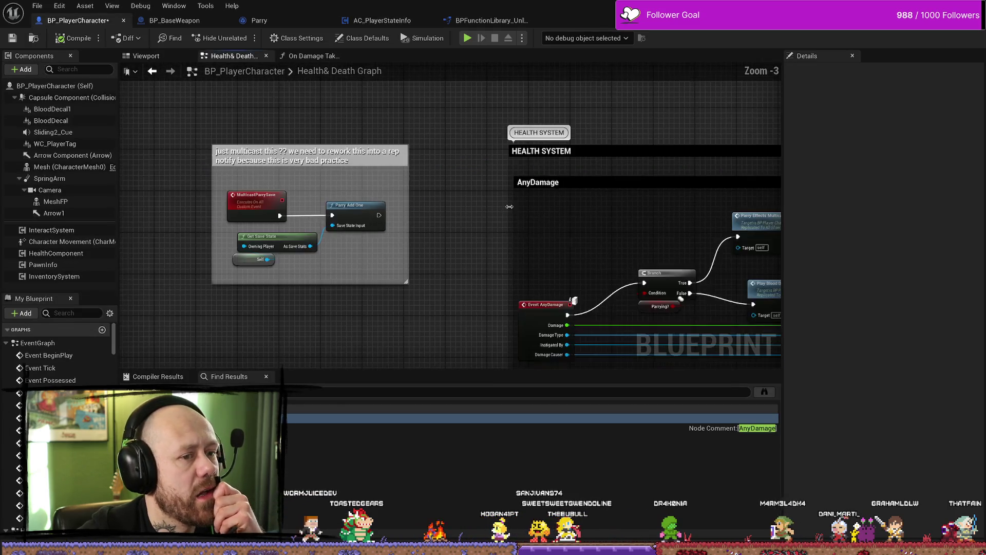
scroll(524, 214, "up", 4)
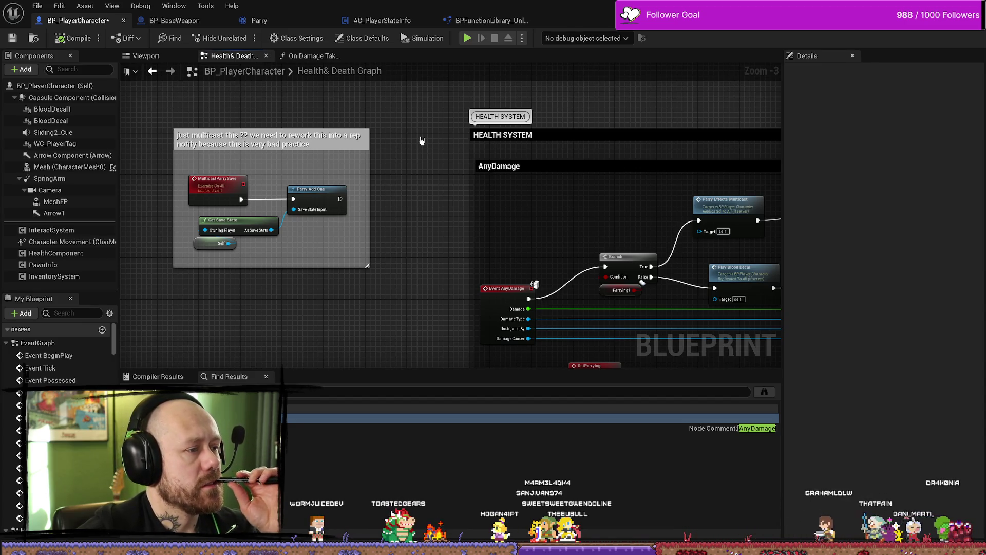
left_click_drag(422, 140, 477, 145)
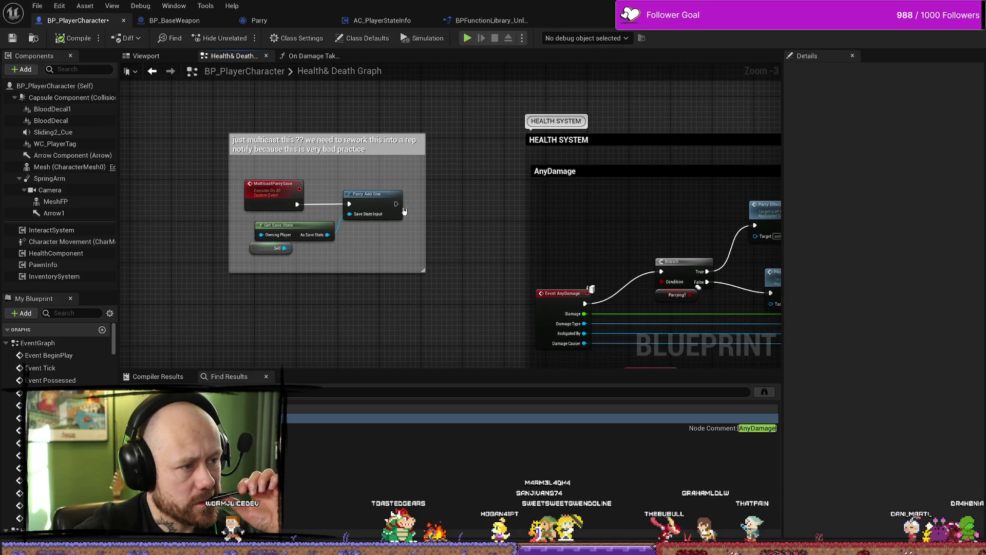
left_click(376, 199)
left_click_drag(475, 191, 401, 158)
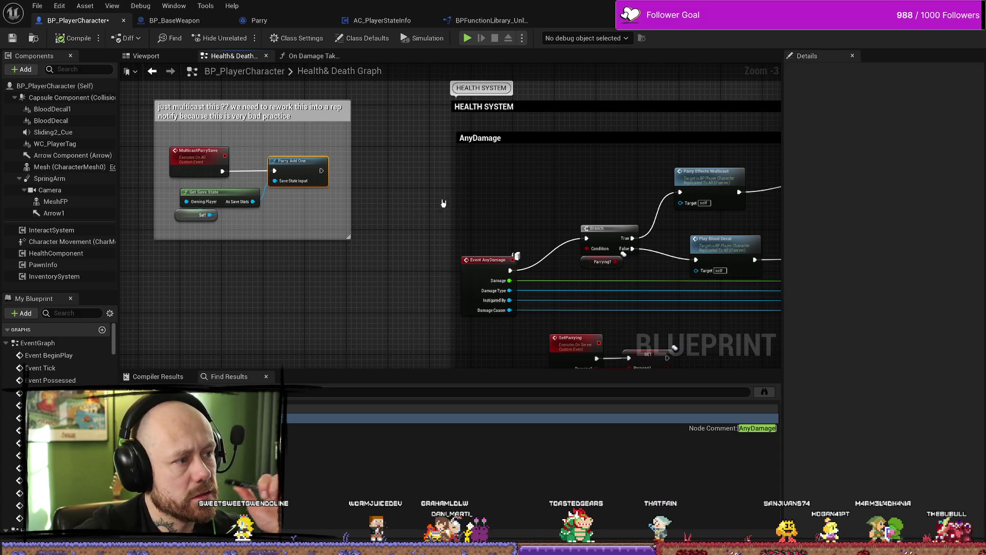
left_click_drag(440, 208, 295, 196)
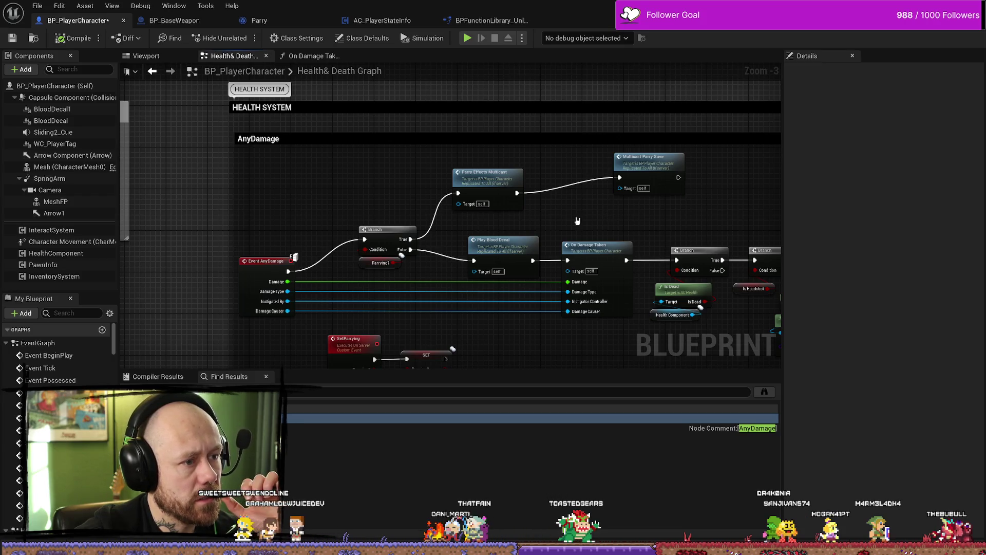
left_click_drag(334, 215, 367, 213)
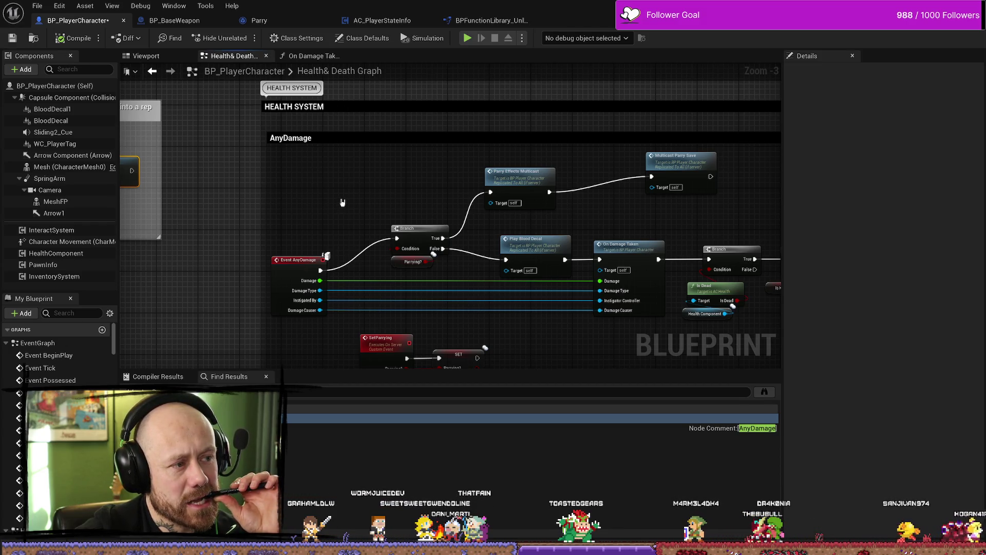
left_click_drag(343, 202, 522, 202)
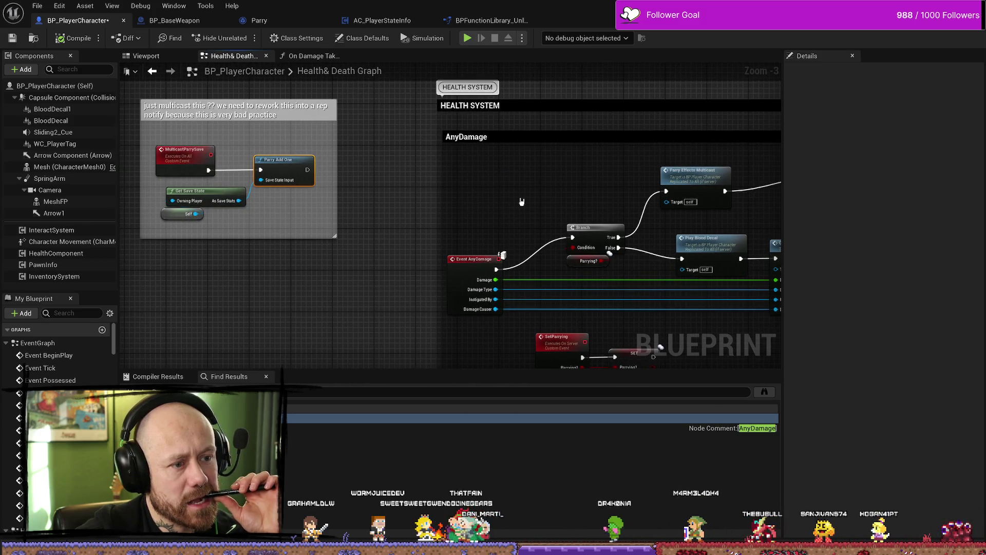
left_click_drag(522, 202, 324, 203)
- Jump to the MulticastParrySave event definition and open its Get Save State library function
left_click(648, 170)
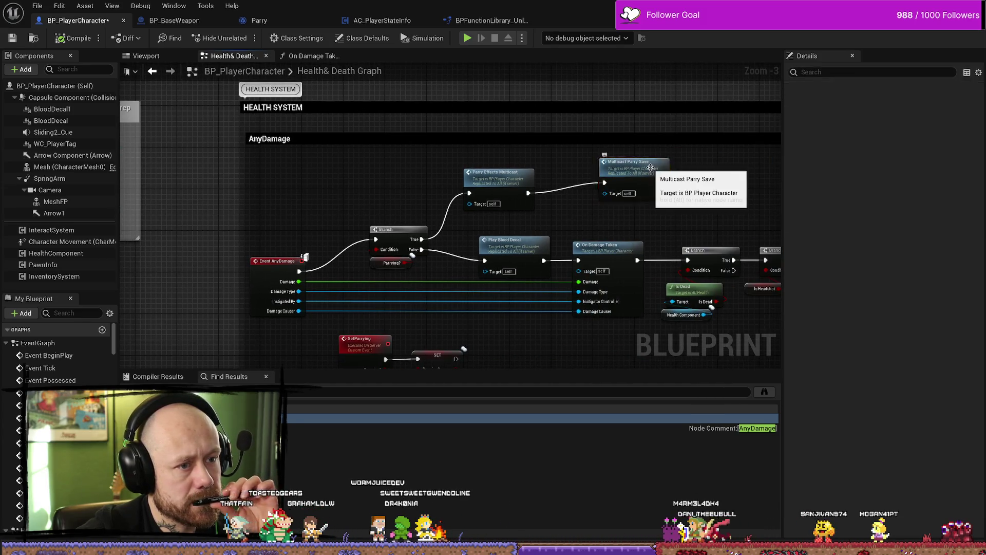
double_click(634, 172)
key("alt+Left")
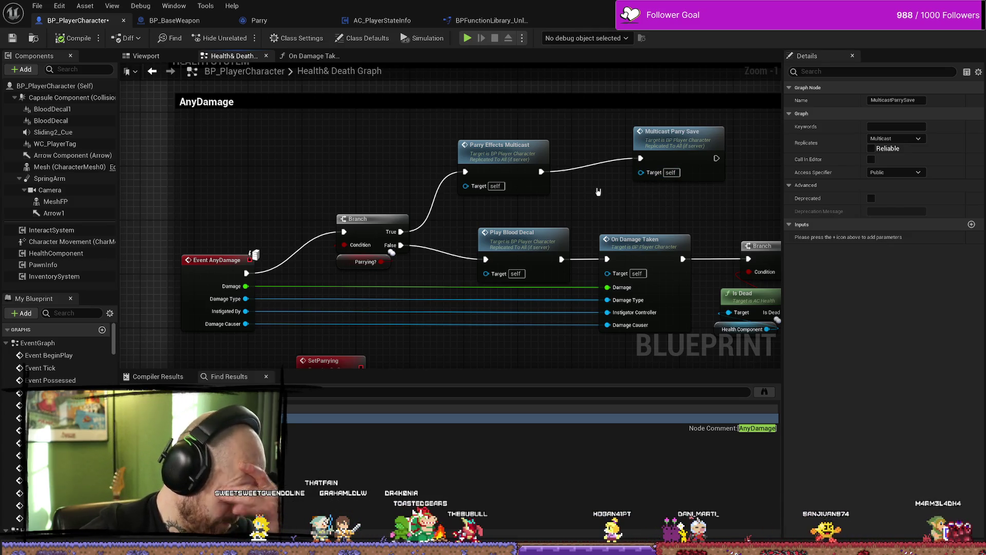
double_click(648, 154)
left_click(314, 201)
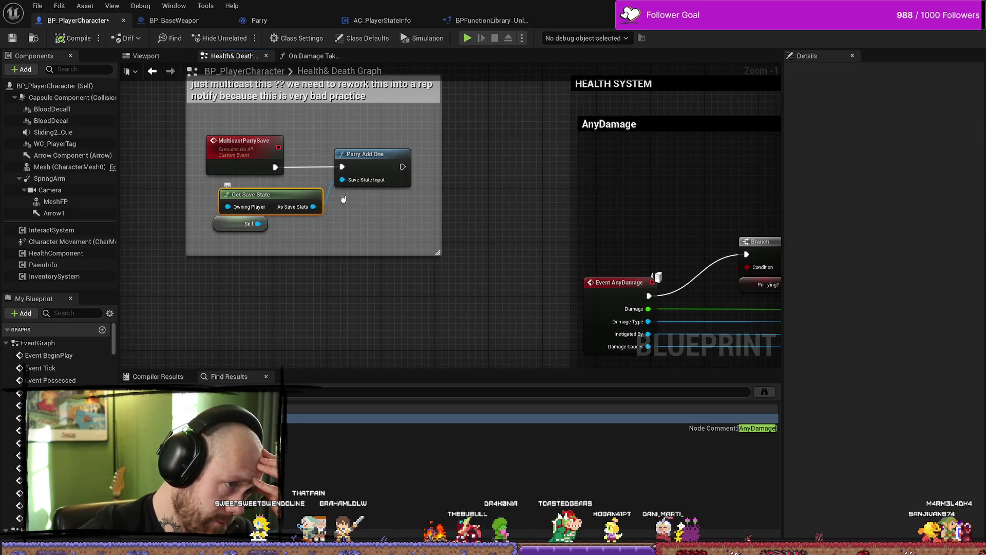
double_click(232, 212)
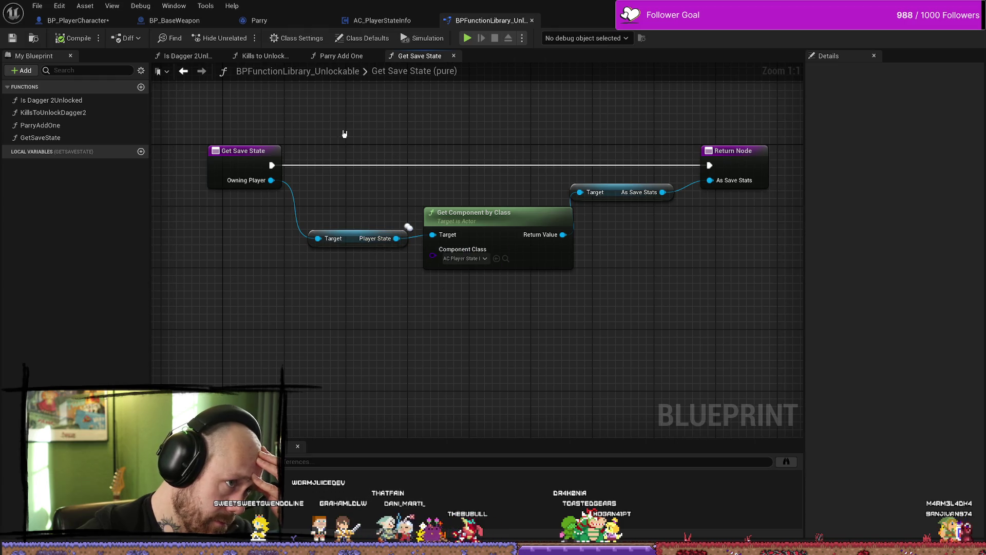
- From BP_PlayerCharacter, open Parry Add One and check the Times Parried variable and ParryAddOne function properties
left_click(77, 20)
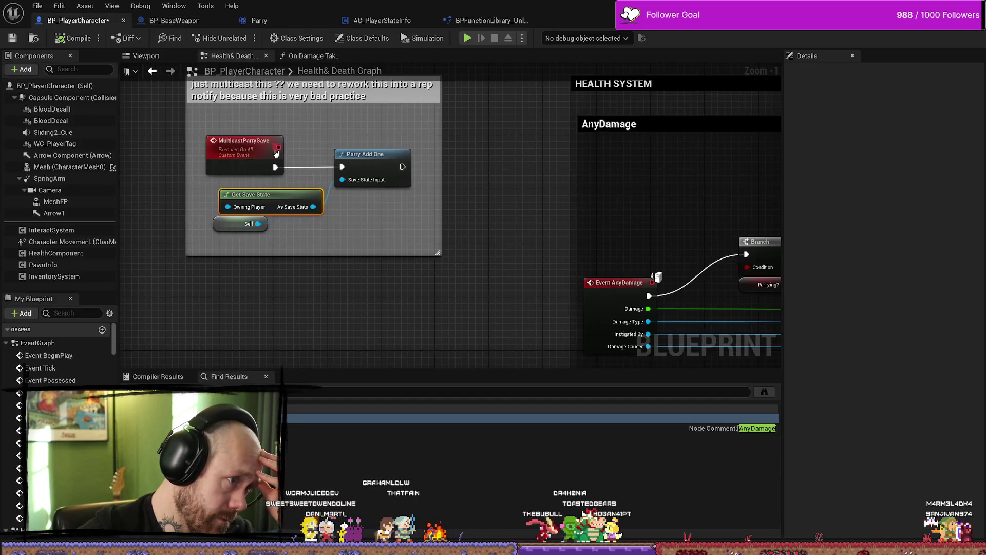
double_click(393, 168)
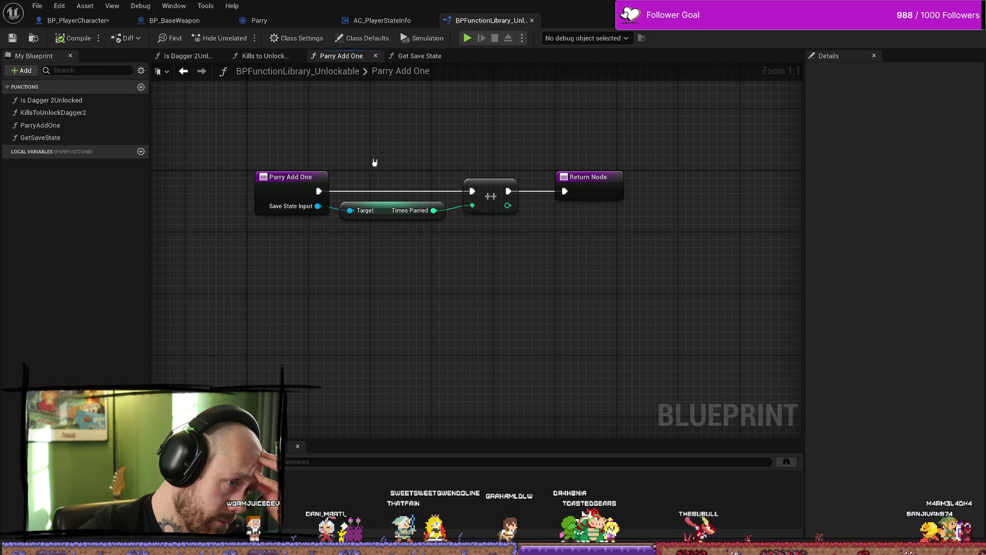
left_click(395, 211)
left_click(401, 290)
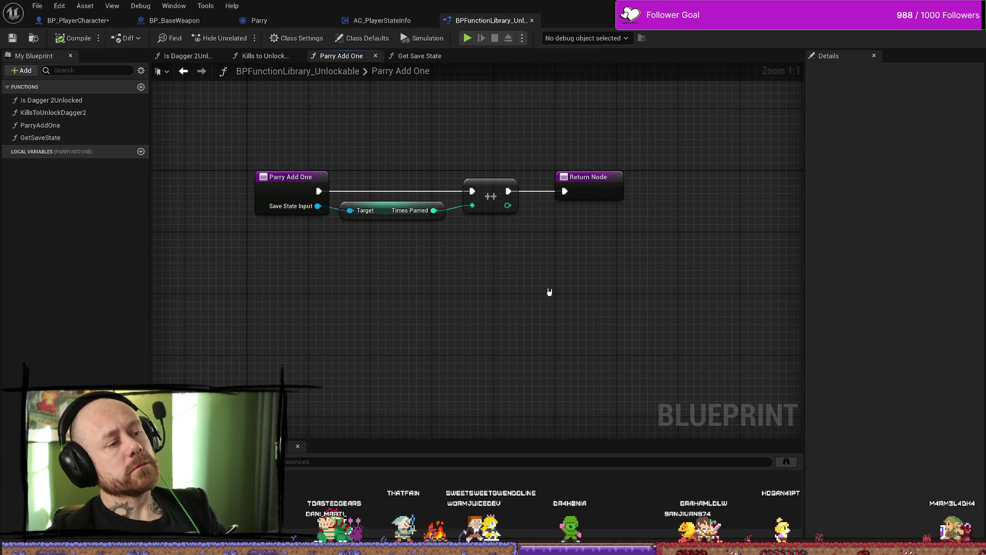
left_click(391, 213)
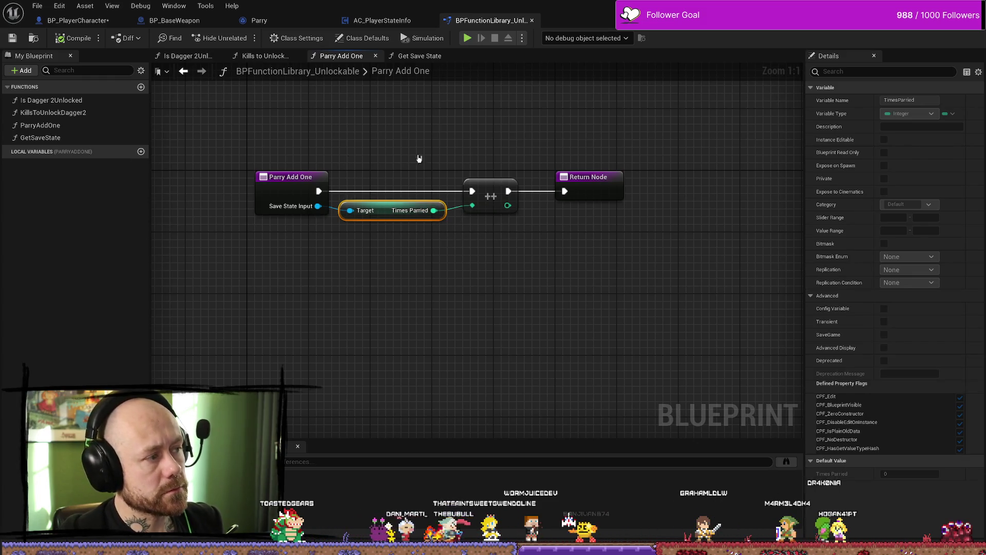
left_click(73, 127)
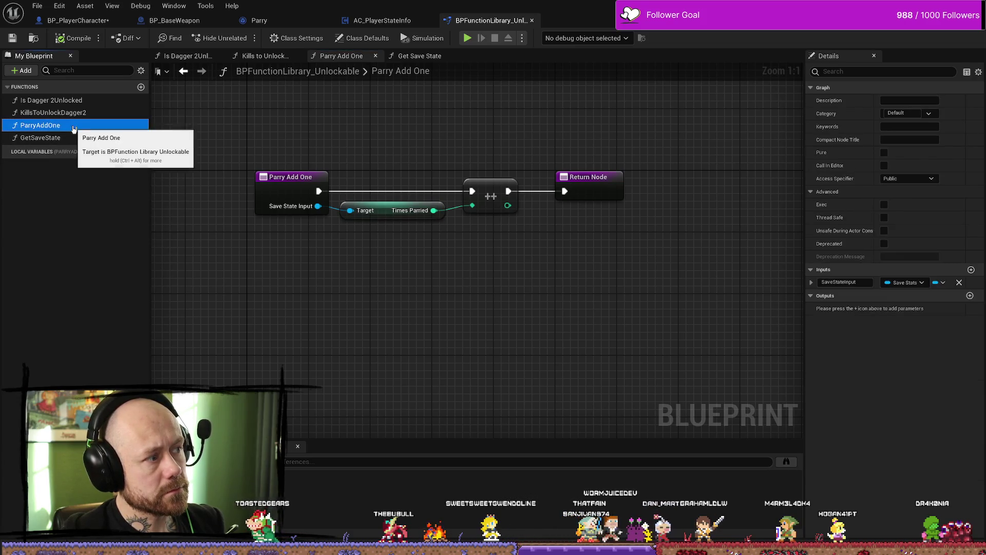
left_click(233, 216)
left_click_drag(333, 196, 385, 275)
left_click(385, 275)
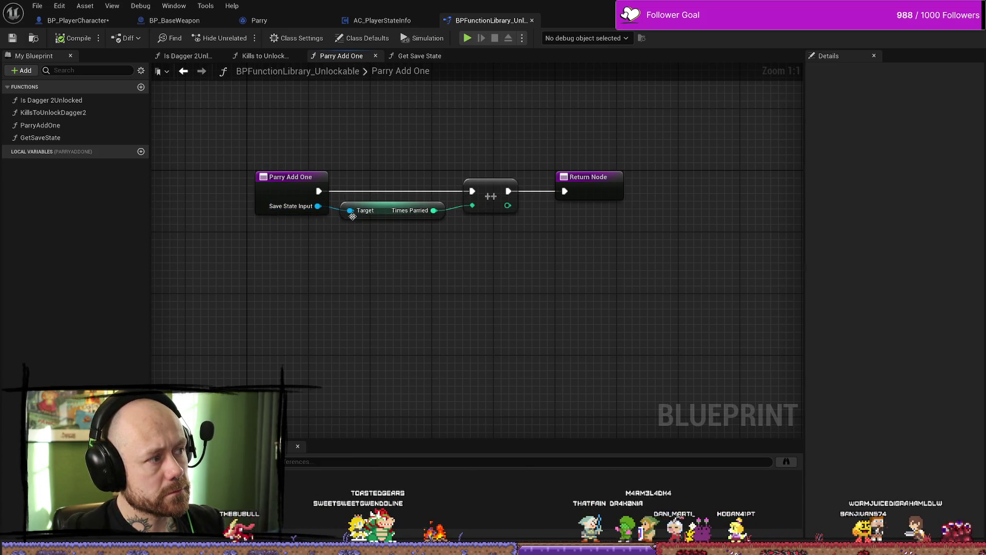
key("ctrl+space")
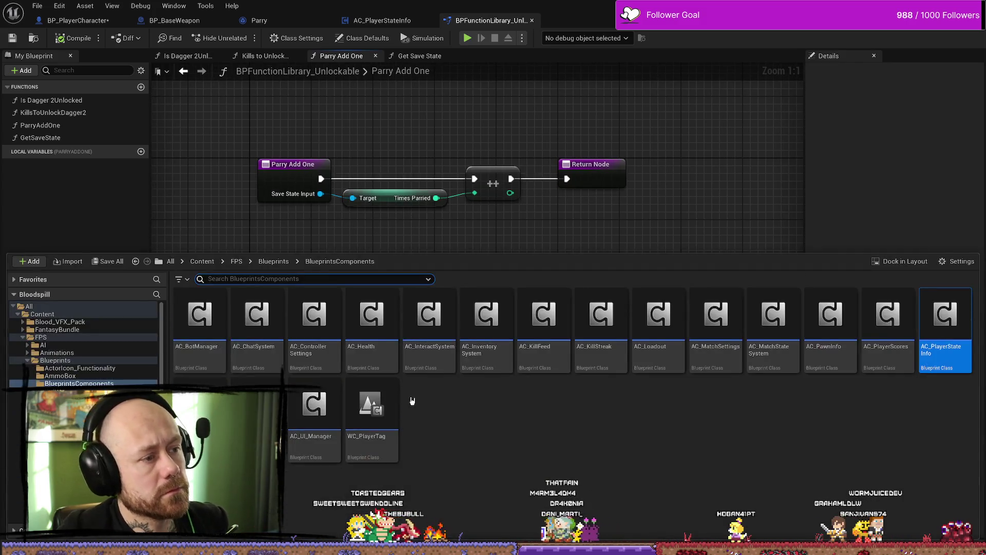
- Search all Content for 'save', open the SaveStats save-game blueprint and select TimesParried
type("save state")
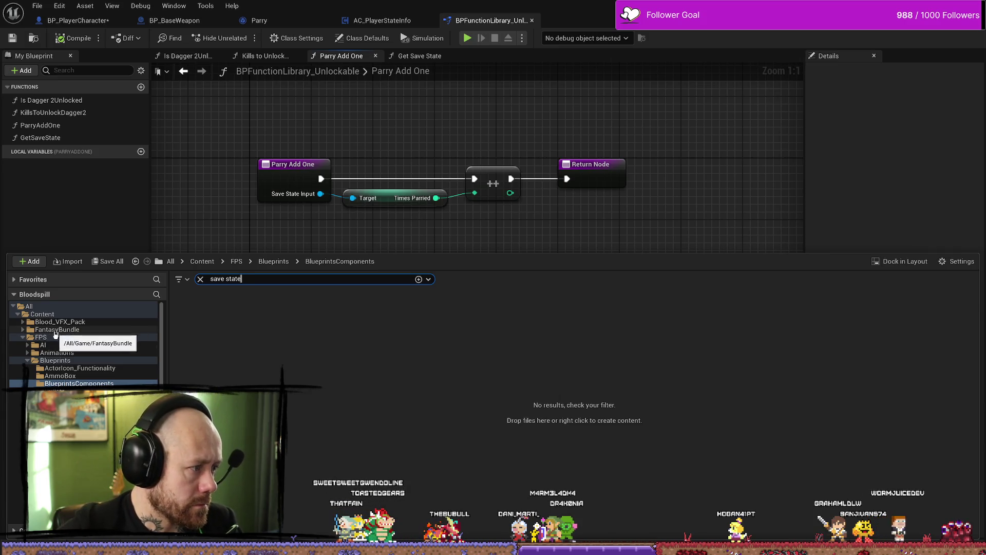
left_click(36, 314)
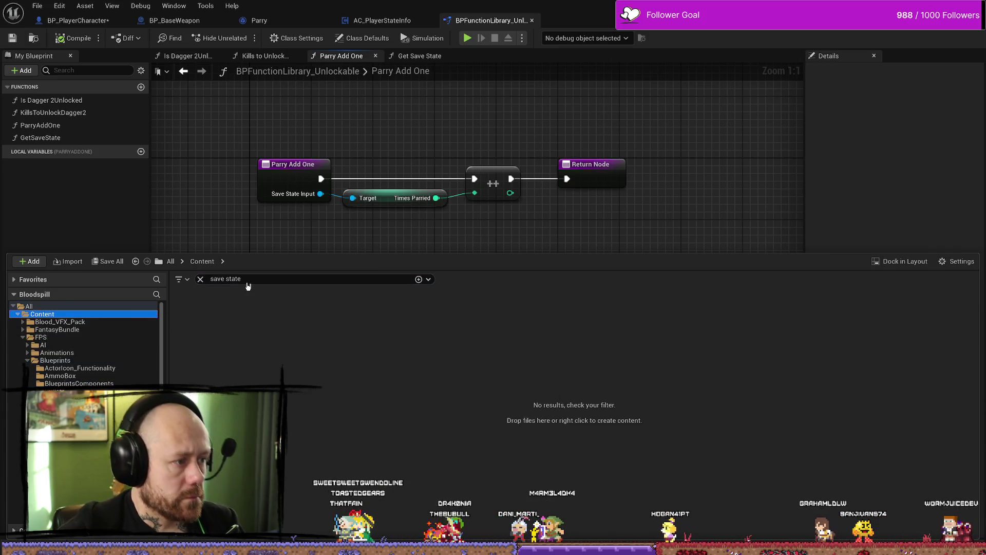
left_click(227, 279)
key("BackSpace")
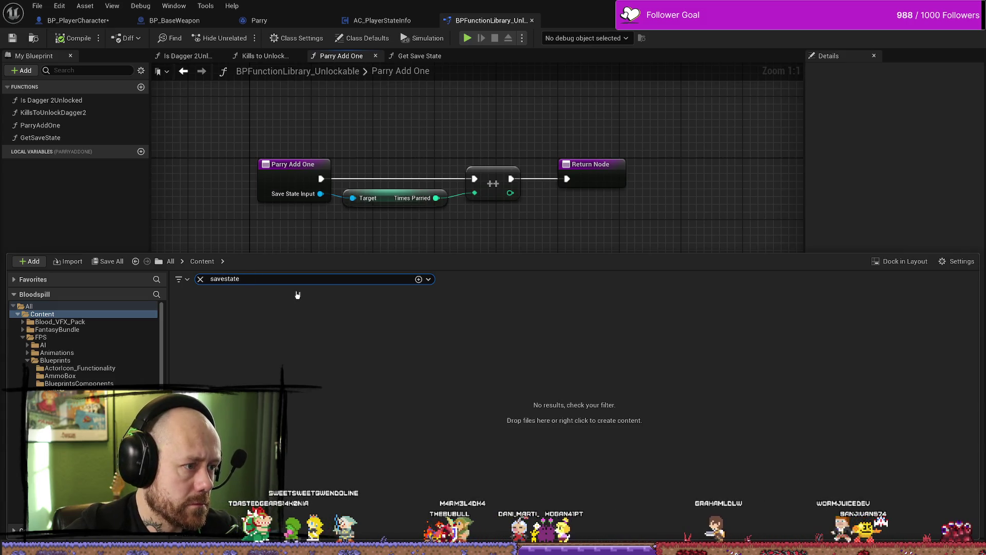
key("ctrl+a")
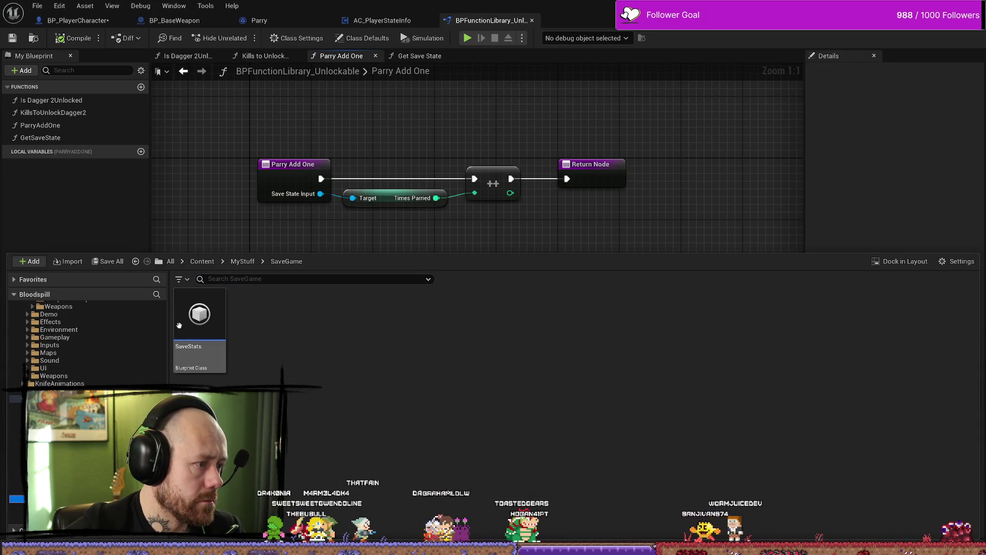
double_click(192, 319)
left_click(95, 208)
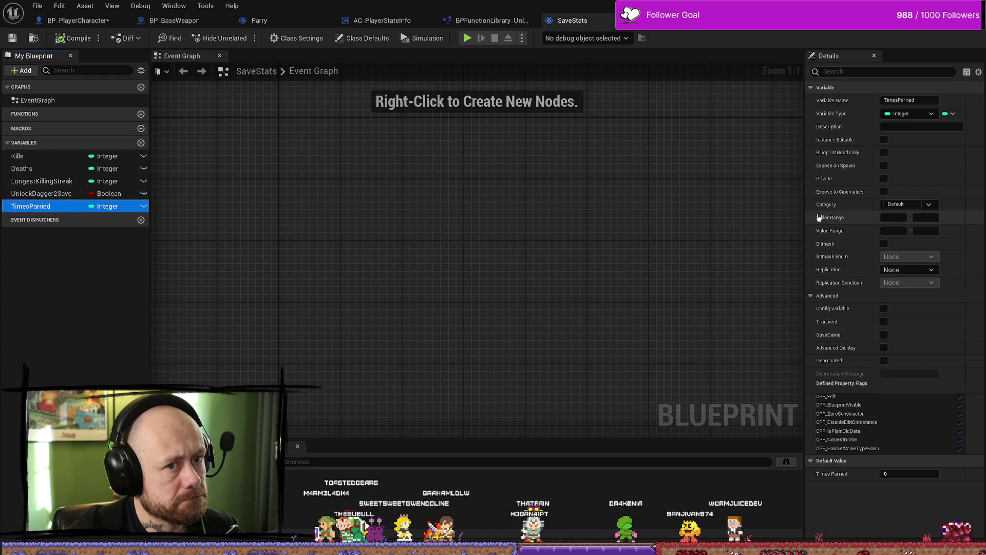
- Leave TimesParried's replication at None, view LongestKillingStreak, then bring up AC_PlayerStateInfo's Save Stats graph
left_click(927, 271)
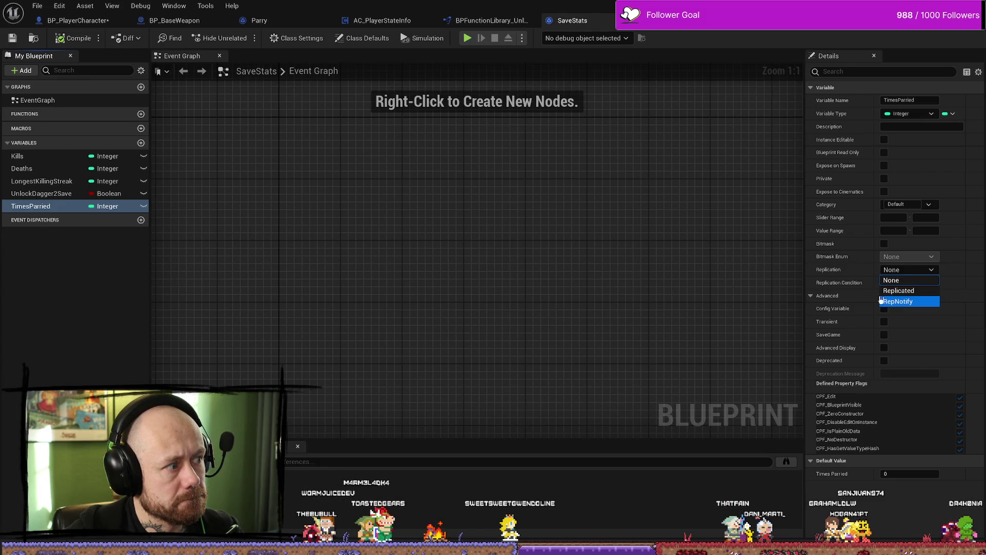
left_click(423, 269)
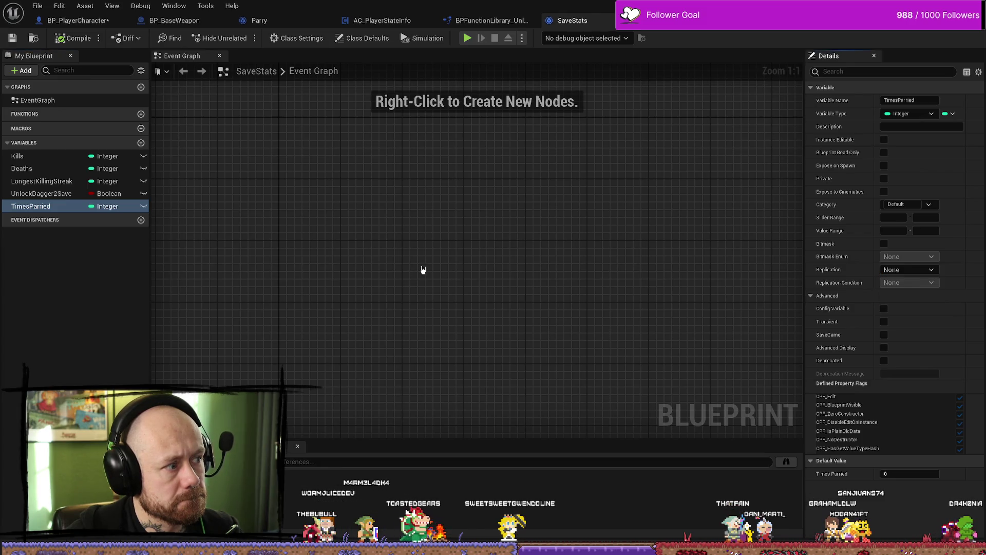
left_click(42, 182)
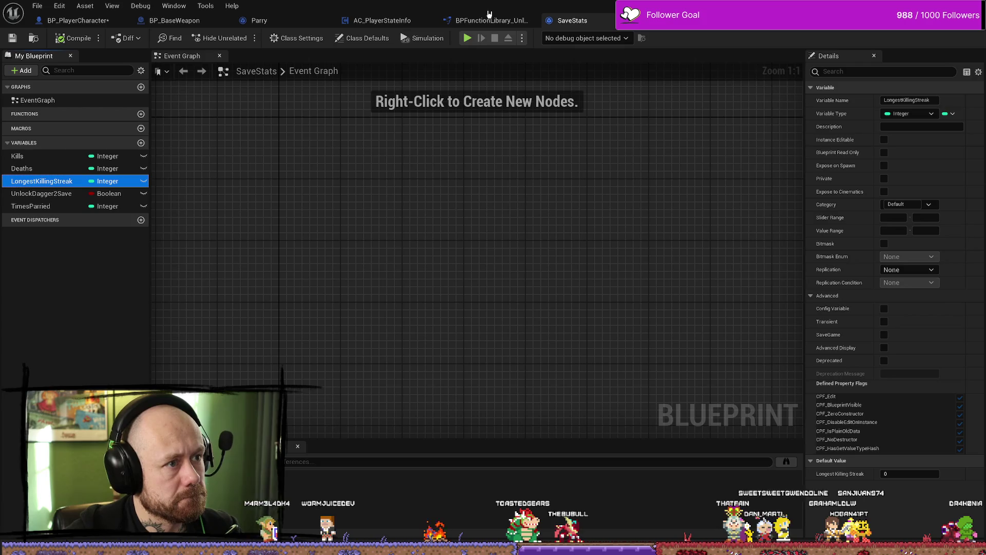
left_click_drag(382, 20, 497, 26)
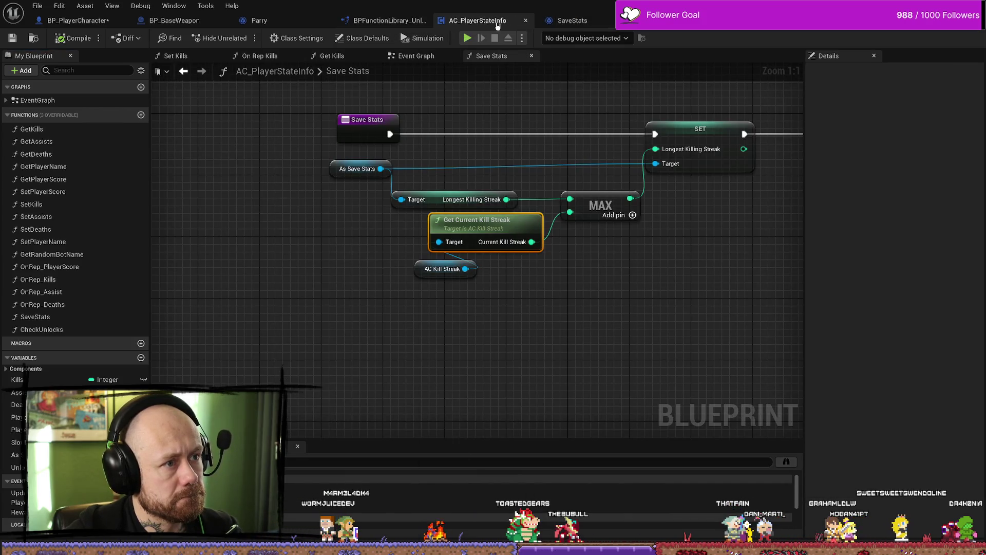
- Move the Get Current Kill Streak and AC Kill Streak nodes lower in Save Stats
left_click_drag(509, 172, 477, 177)
mouse_move(453, 237)
left_mouse_down()
mouse_move(452, 253)
mouse_move(402, 289)
left_mouse_up()
left_click(409, 274)
left_click(573, 296)
scroll(573, 295, "down", 2)
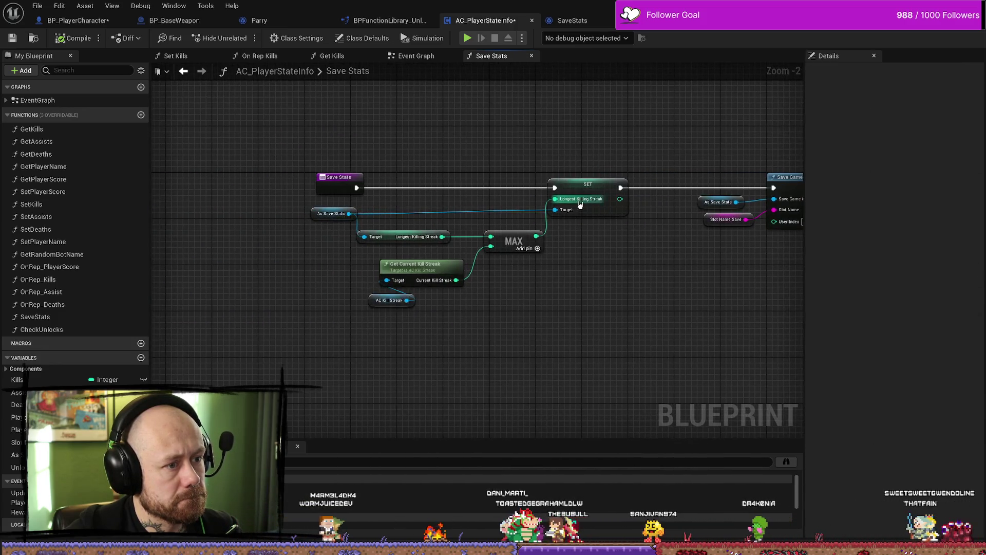
scroll(411, 227, "up", 2)
left_click_drag(411, 227, 453, 227)
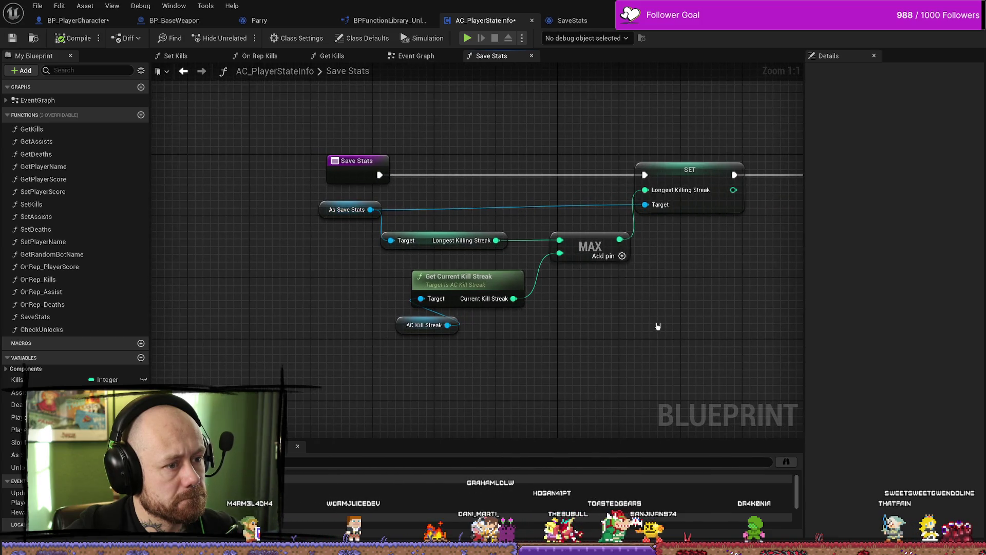
left_click_drag(657, 326, 607, 346)
- Review the Save Stats entry and Save Game to Slot nodes, then save AC_PlayerStateInfo
left_click(317, 184)
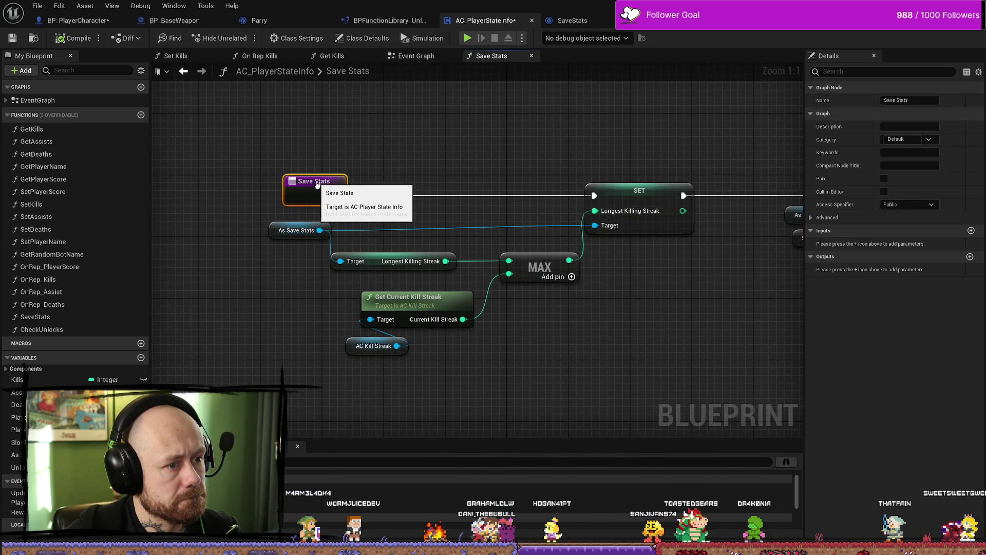
left_click(394, 194)
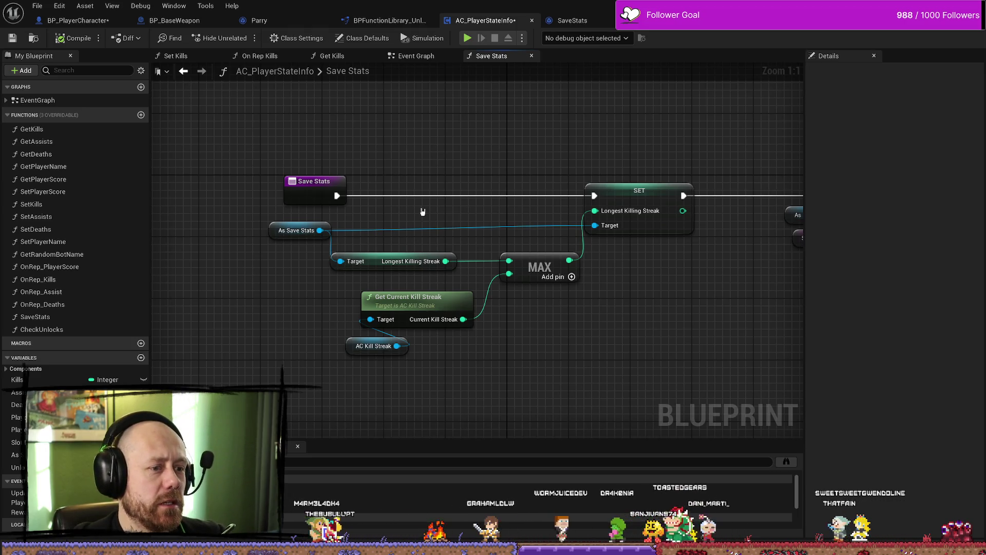
scroll(534, 170, "down", 3)
mouse_move(730, 298)
left_mouse_down()
mouse_move(535, 272)
mouse_move(460, 107)
left_mouse_up()
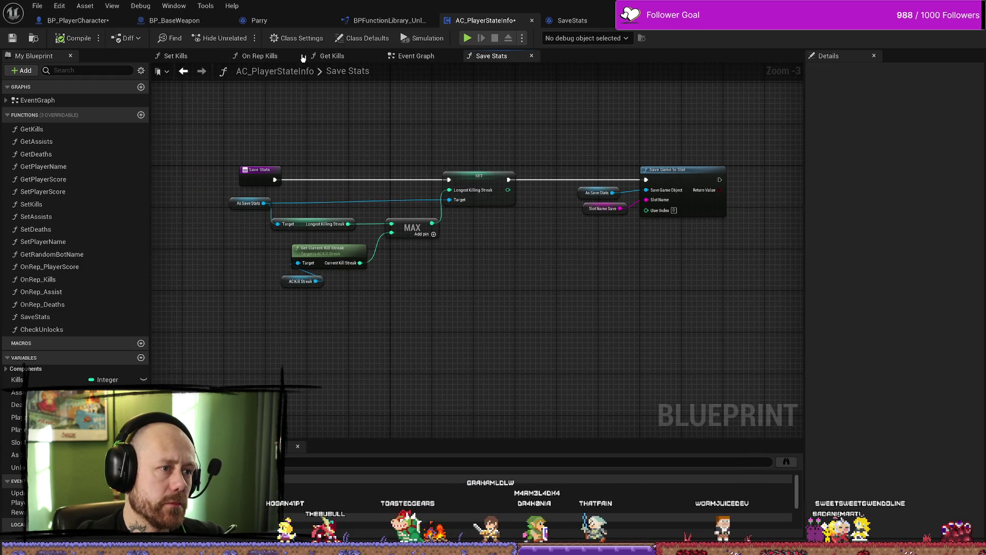
left_click(11, 41)
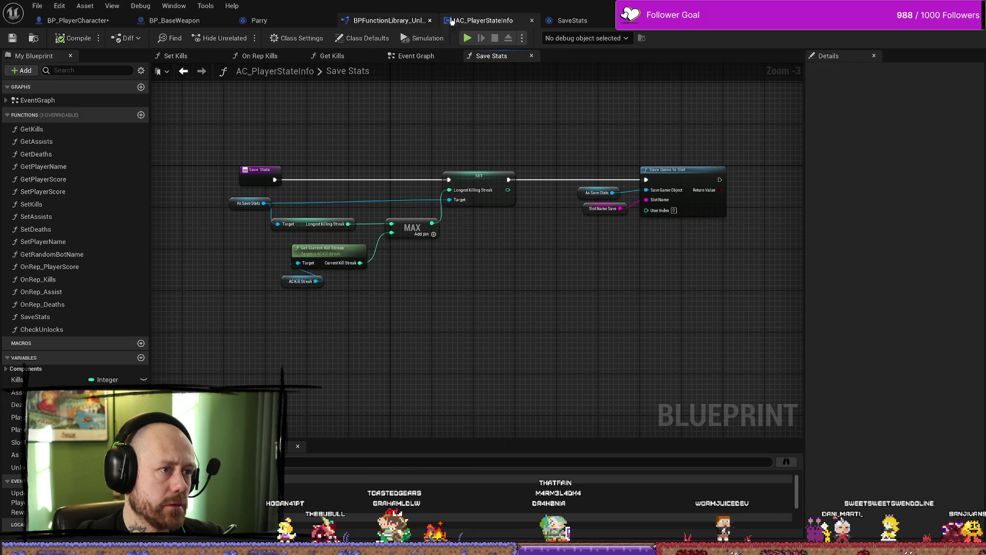
left_click(416, 56)
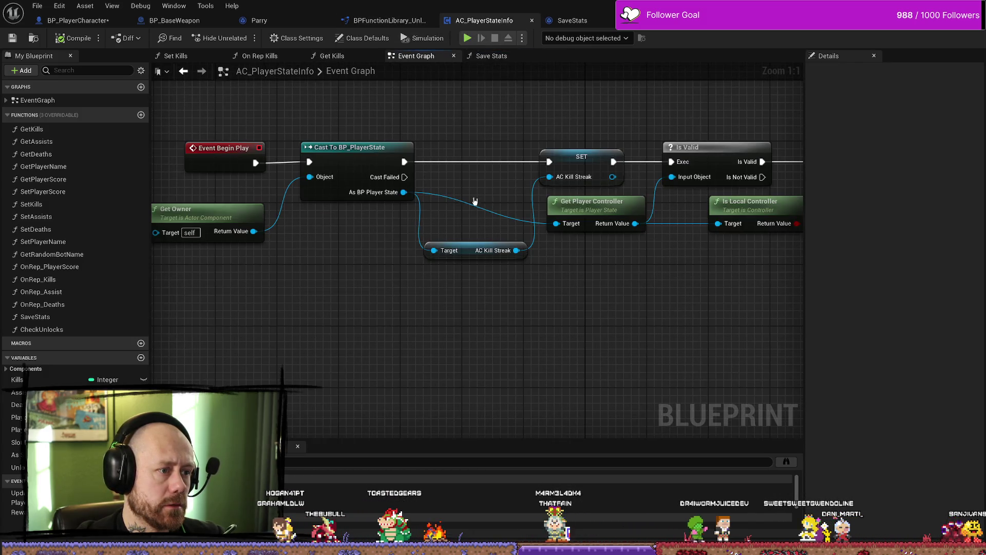
- Open the Get Kills function from the Event Graph, then move on to the On Rep Kills graph
scroll(522, 236, "down", 8)
scroll(522, 188, "up", 3)
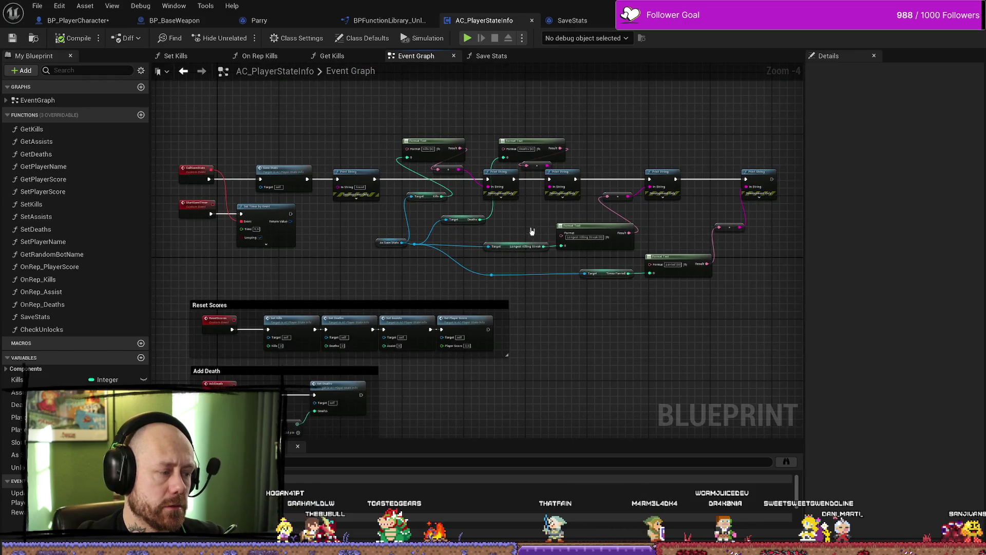
scroll(532, 231, "up", 5)
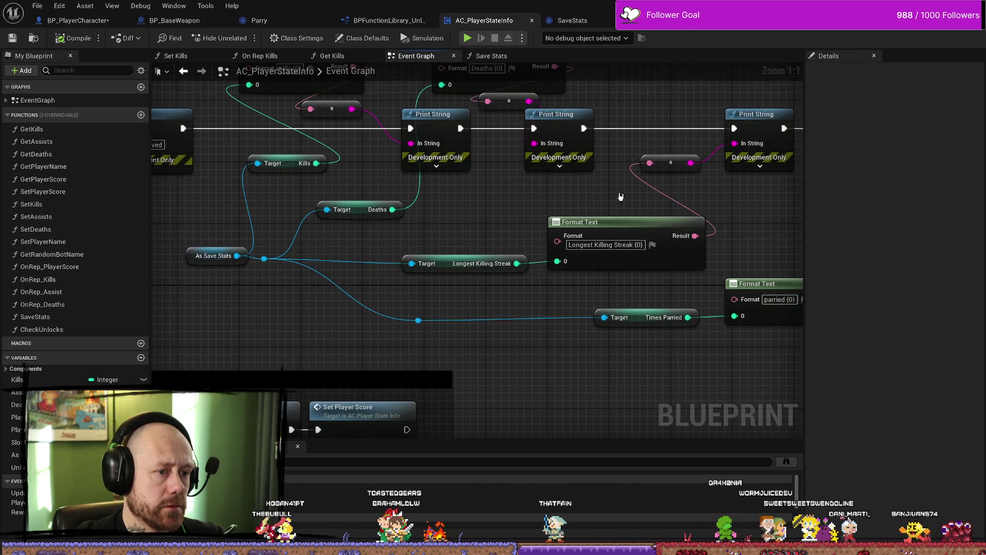
scroll(621, 197, "down", 3)
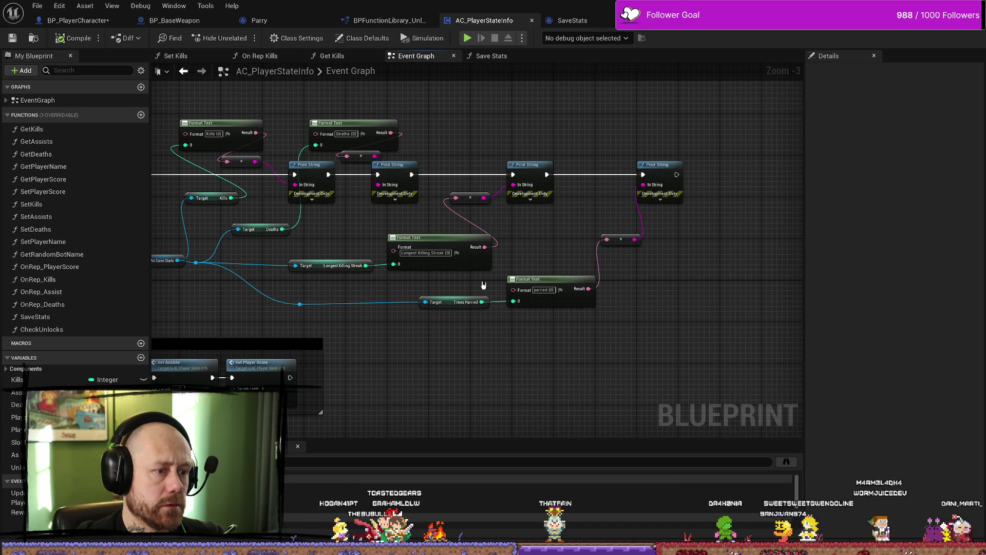
scroll(483, 285, "down", 2)
double_click(517, 162)
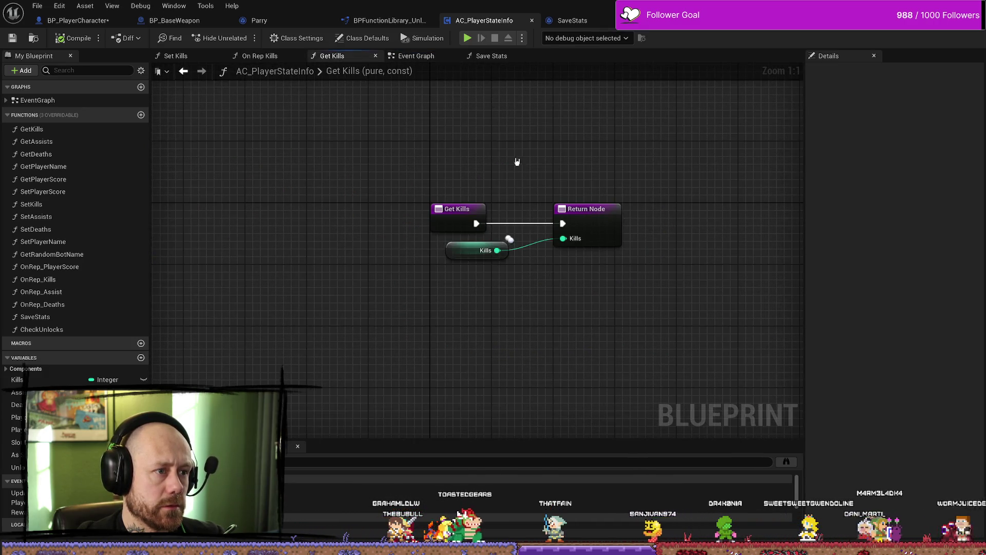
left_click(431, 56)
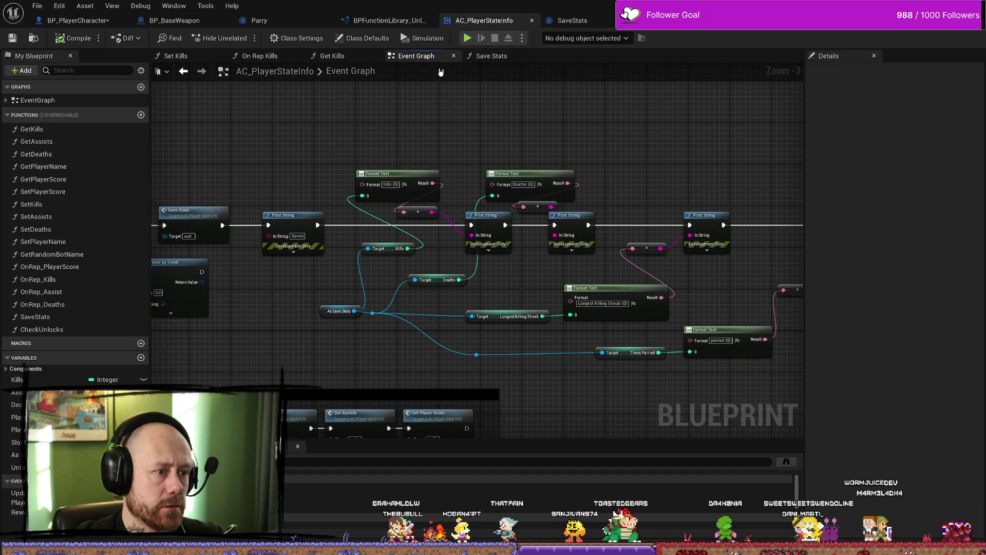
left_click(353, 57)
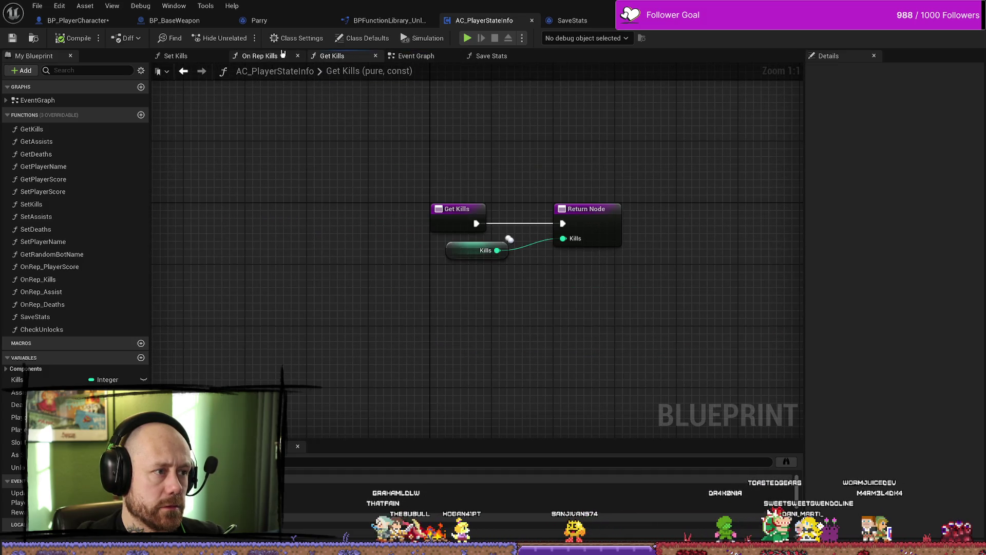
left_click(291, 57)
- Trace On Rep Kills through Is Valid and the Kills increment node toward Call Save Stats
left_click_drag(584, 312, 502, 306)
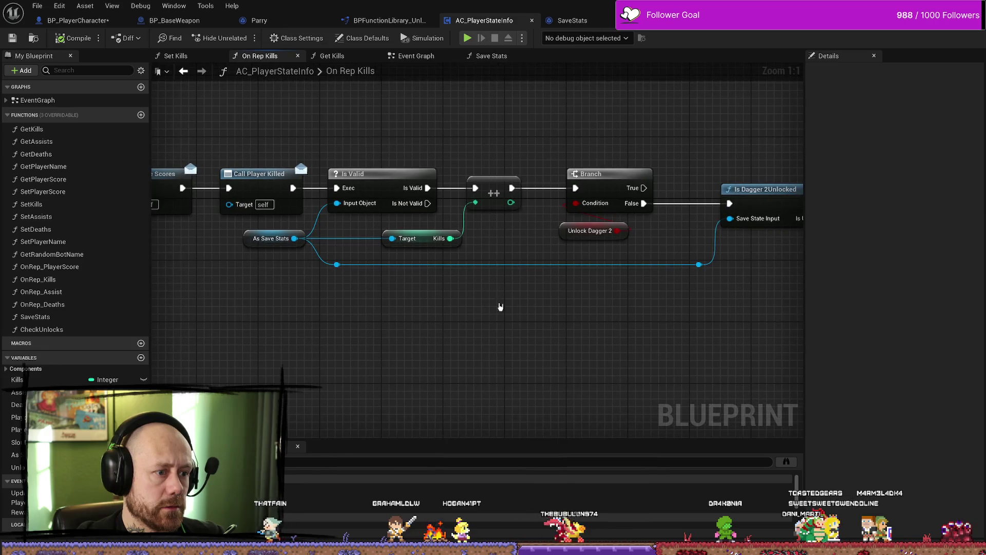
left_click_drag(642, 342, 581, 337)
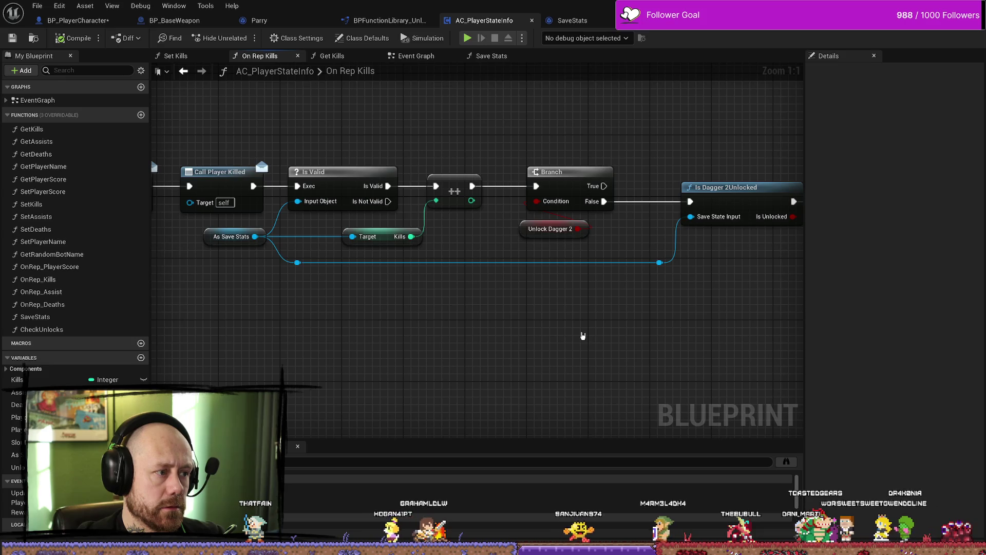
left_click_drag(771, 326, 535, 318)
left_click_drag(334, 315, 572, 315)
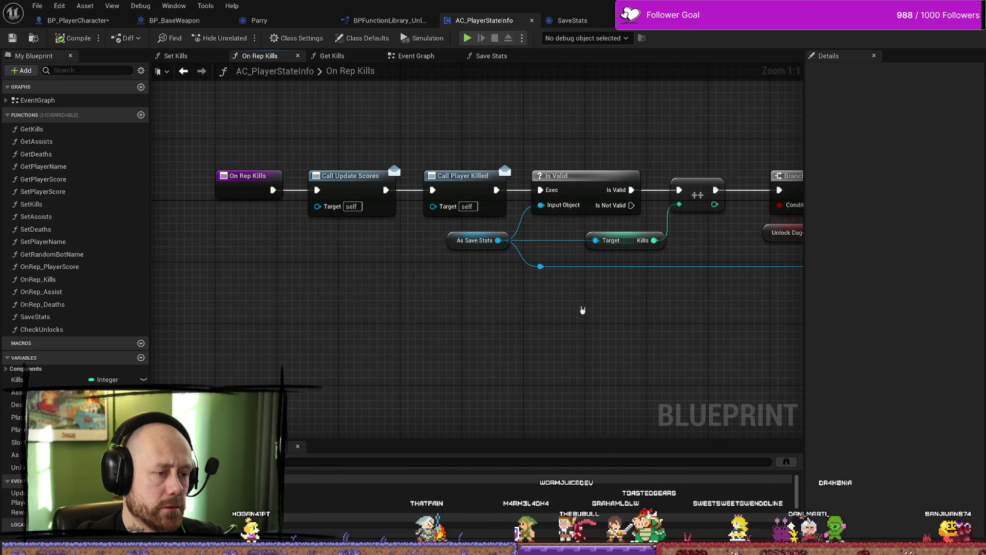
left_click(575, 175)
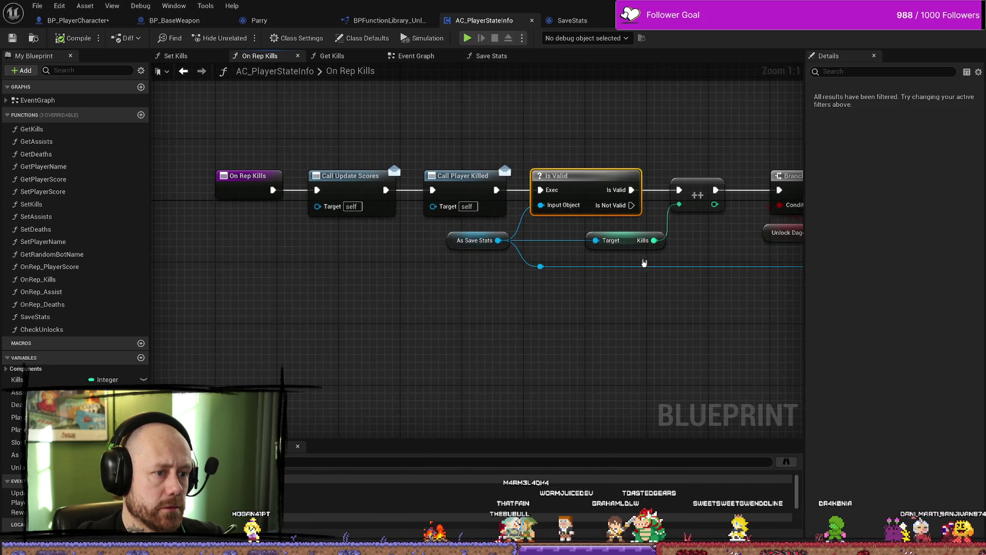
left_click_drag(638, 326, 484, 324)
left_click(461, 240)
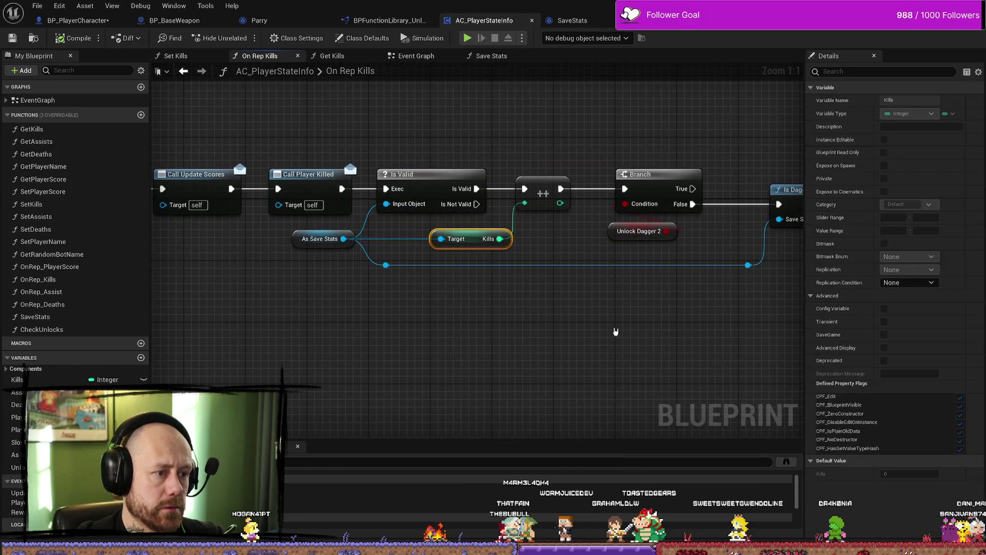
left_click_drag(566, 222, 560, 171)
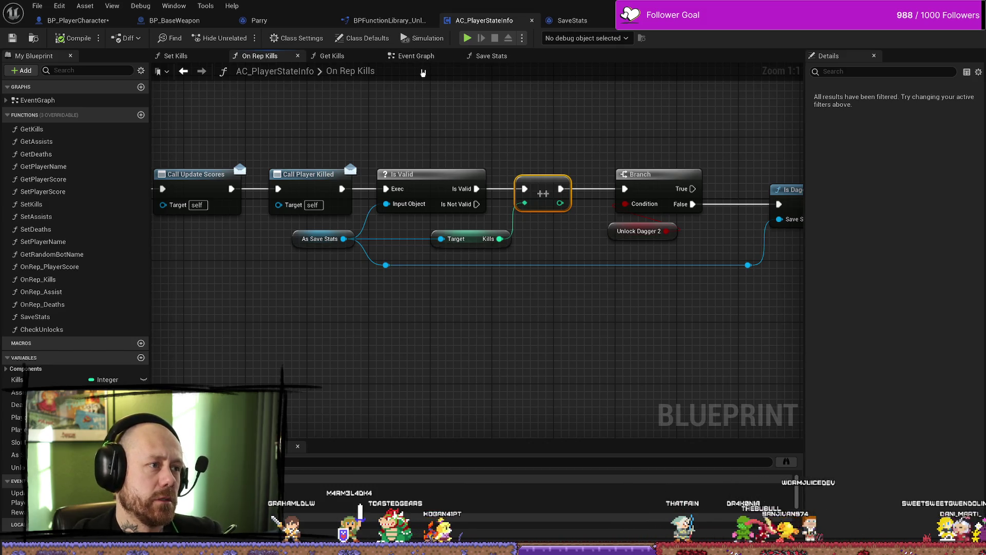
- Check Times Parried in the library's Parry Add One, then leave SaveStats' TimesParried replication at None
left_click(411, 26)
left_click(387, 205)
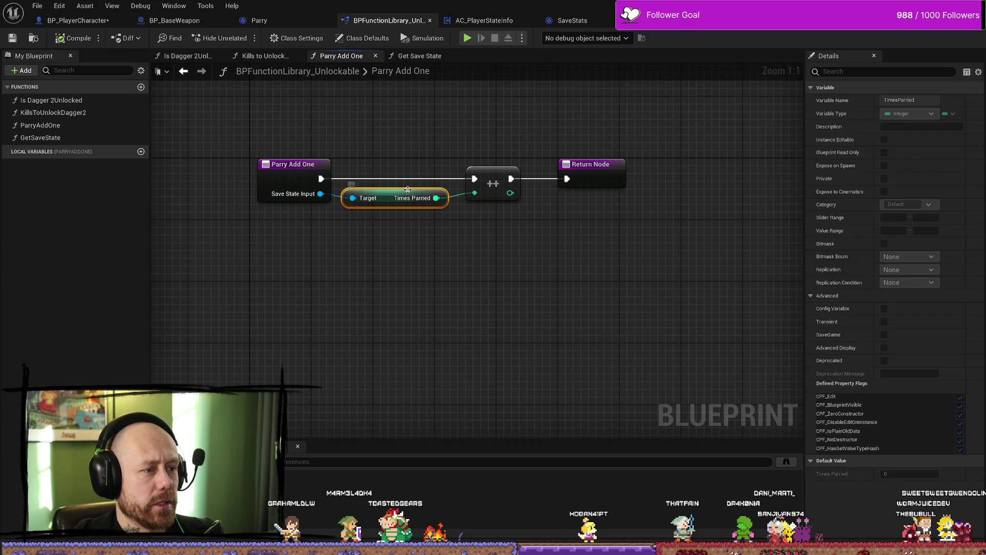
left_click(482, 21)
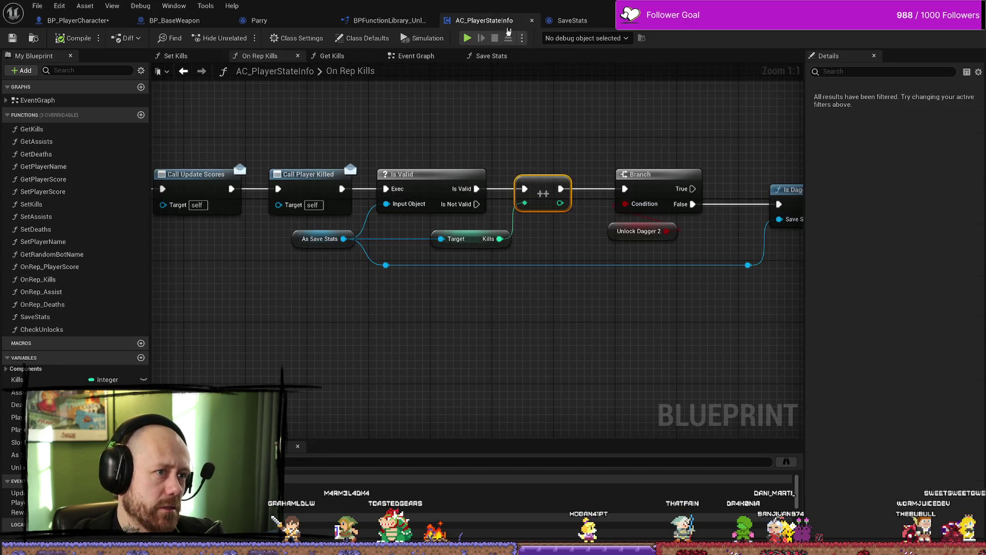
left_click(568, 21)
left_click(50, 184)
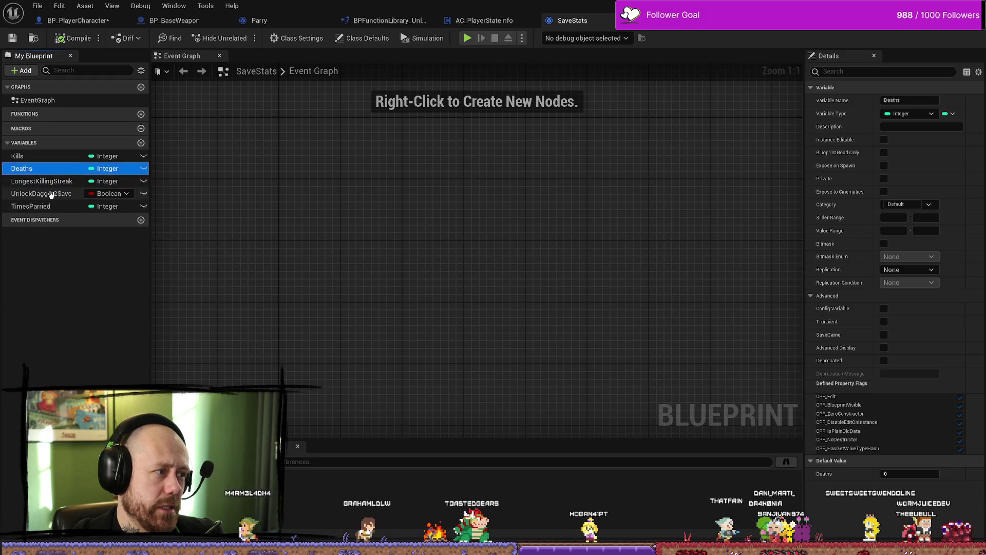
left_click(80, 207)
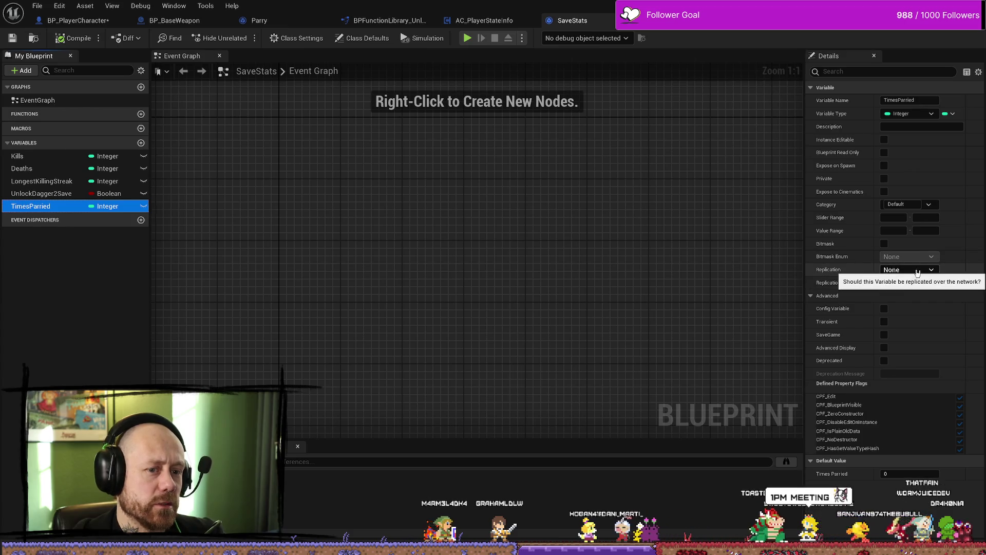
left_click(912, 270)
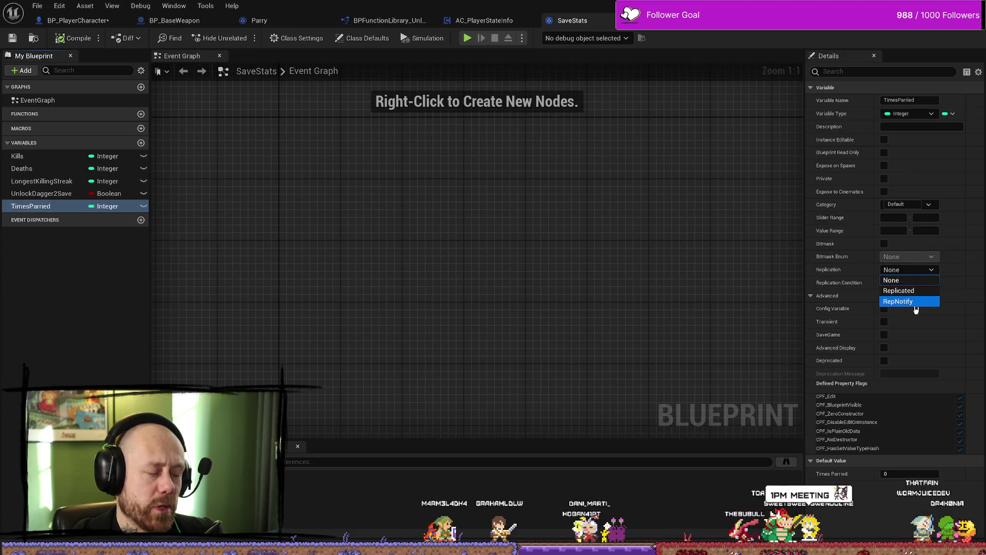
left_click(748, 299)
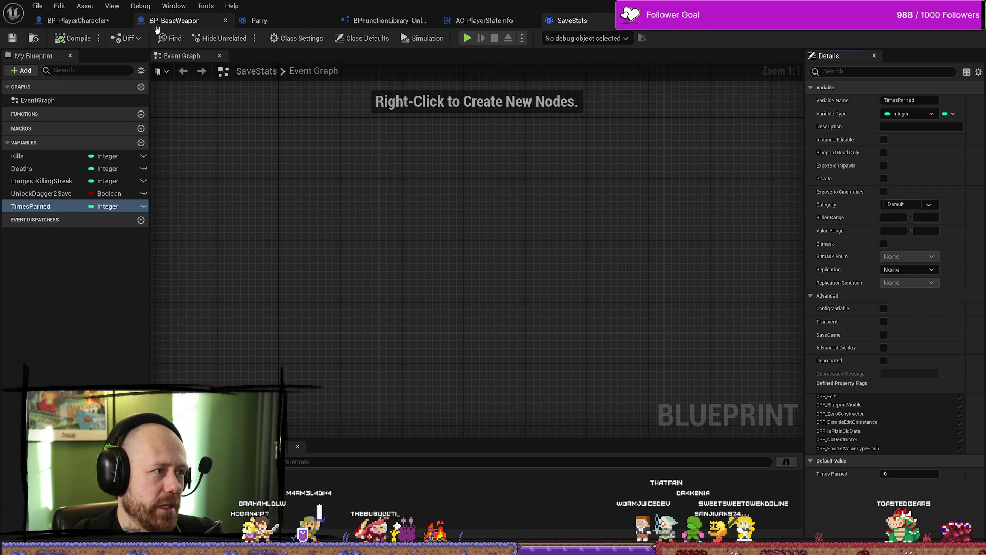
- In BP_PlayerCharacter, pan the AnyDamage section over to the Parry Effects Multicast nodes
left_click(100, 25)
scroll(431, 190, "down", 3)
scroll(516, 196, "up", 4)
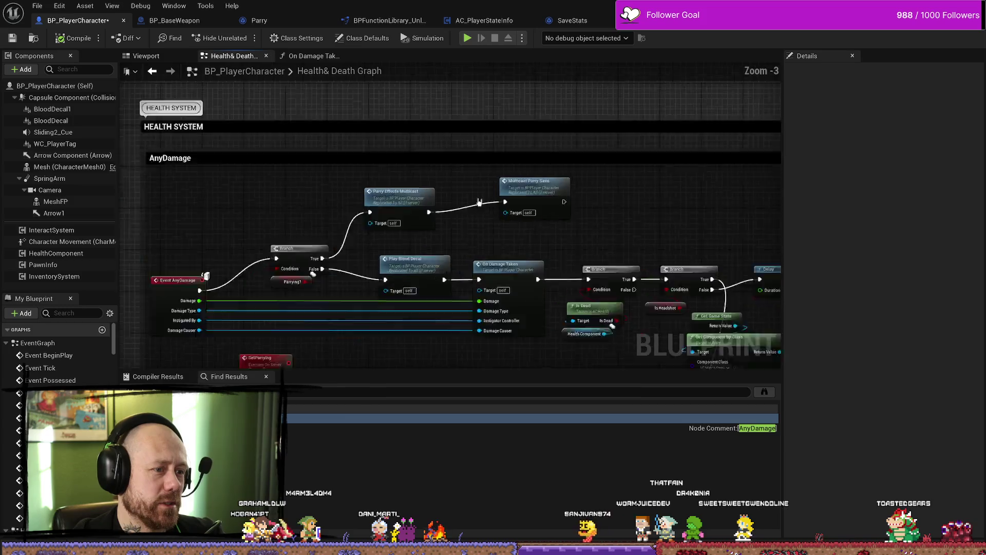
left_click_drag(516, 197, 563, 202)
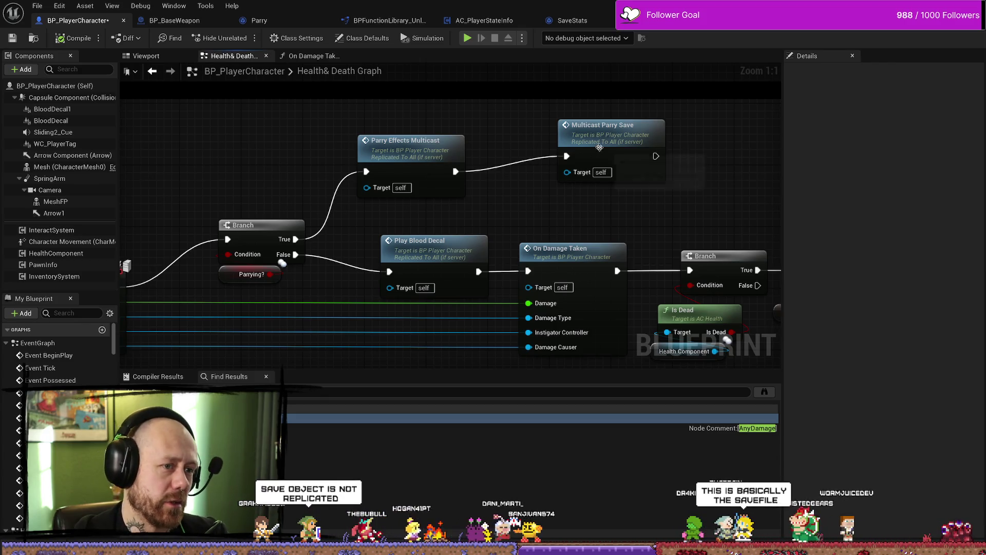
scroll(555, 174, "down", 2)
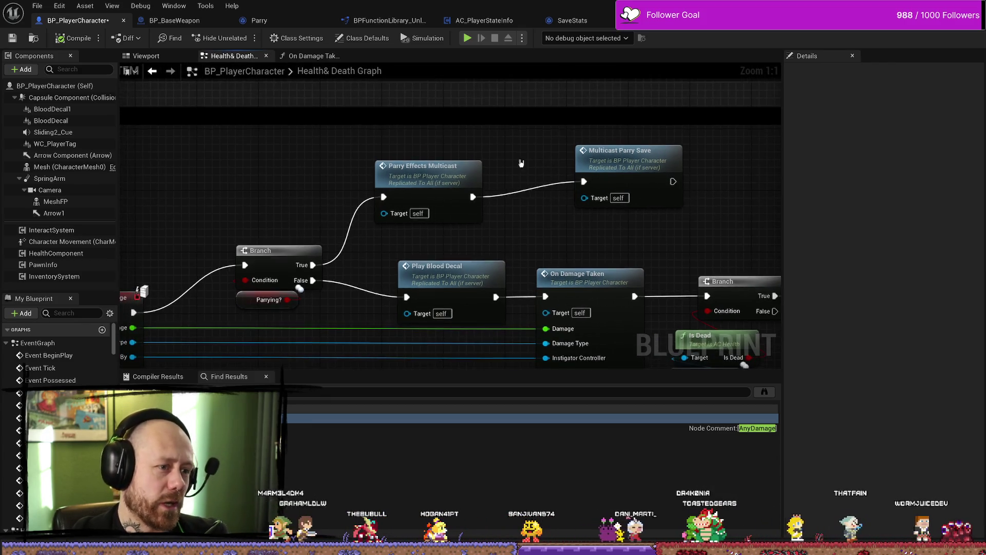
scroll(556, 173, "up", 2)
left_click(555, 174)
mouse_move(576, 196)
left_mouse_down()
mouse_move(499, 165)
mouse_move(565, 186)
left_mouse_up()
key("Escape")
scroll(565, 175, "down", 2)
scroll(363, 226, "up", 2)
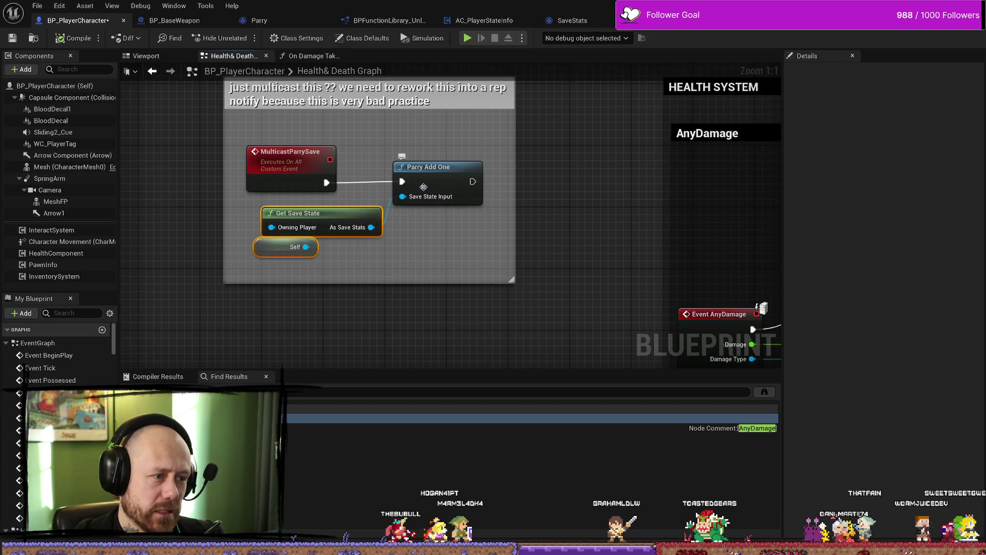
- Shift Get Save State and Self rightward, then select the MulticastParrySave event to view its settings
left_click_drag(317, 209, 355, 208)
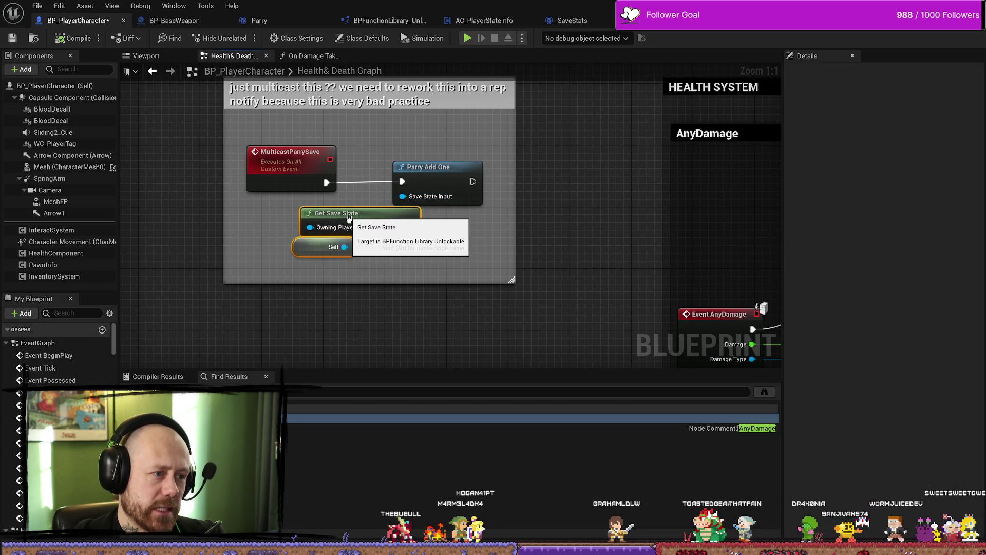
mouse_move(342, 264)
left_mouse_down()
mouse_move(409, 255)
mouse_move(287, 232)
mouse_move(664, 193)
left_mouse_up()
mouse_move(281, 233)
left_mouse_down()
mouse_move(485, 164)
mouse_move(471, 187)
mouse_move(219, 211)
mouse_move(64, 139)
left_mouse_up()
mouse_move(308, 216)
left_mouse_down()
mouse_move(648, 216)
mouse_move(767, 269)
left_mouse_up()
left_click(297, 137)
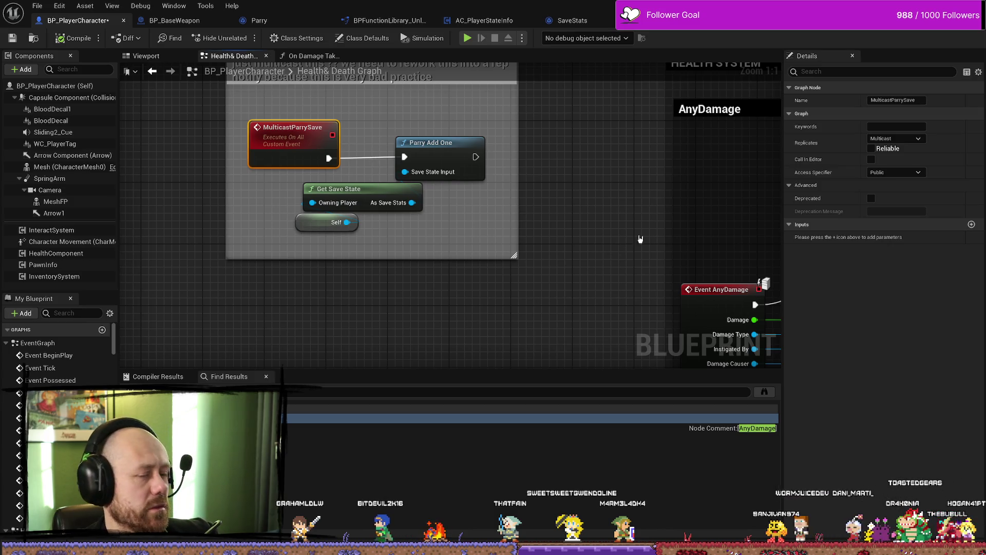
- Set MulticastParrySave's Replicates option to Run on owning Client and compile BP_PlayerCharacter with F7
scroll(640, 238, "down", 2)
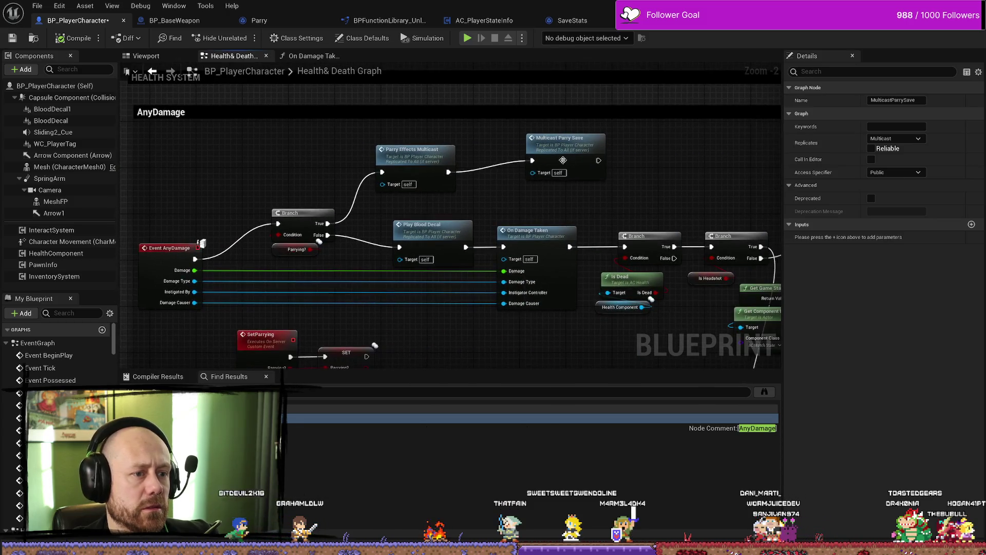
left_click_drag(613, 134, 578, 146)
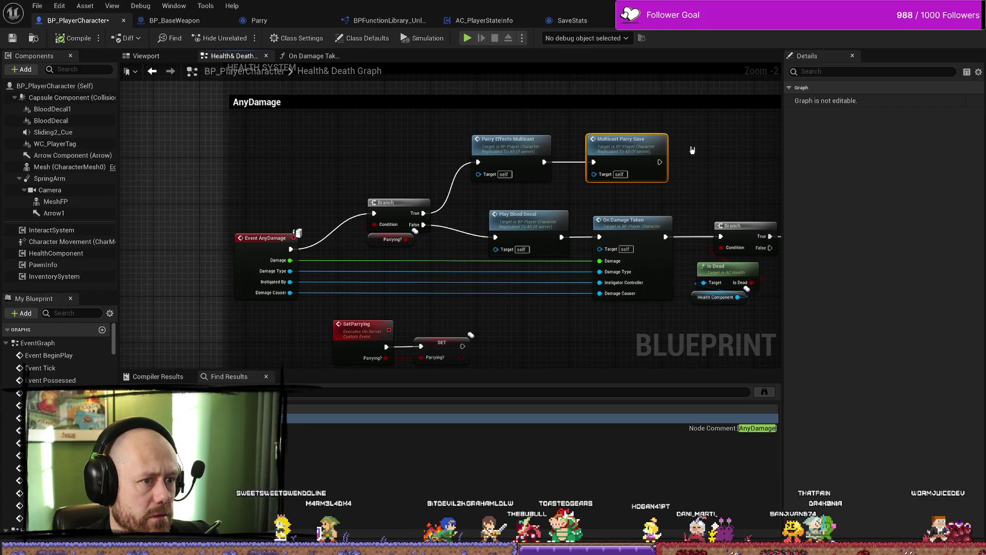
double_click(624, 149)
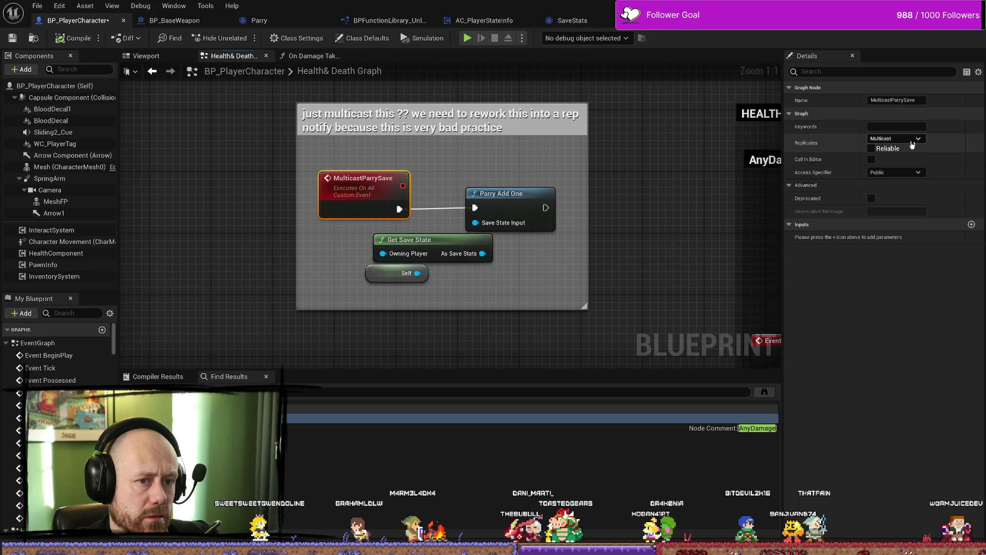
left_click(918, 139)
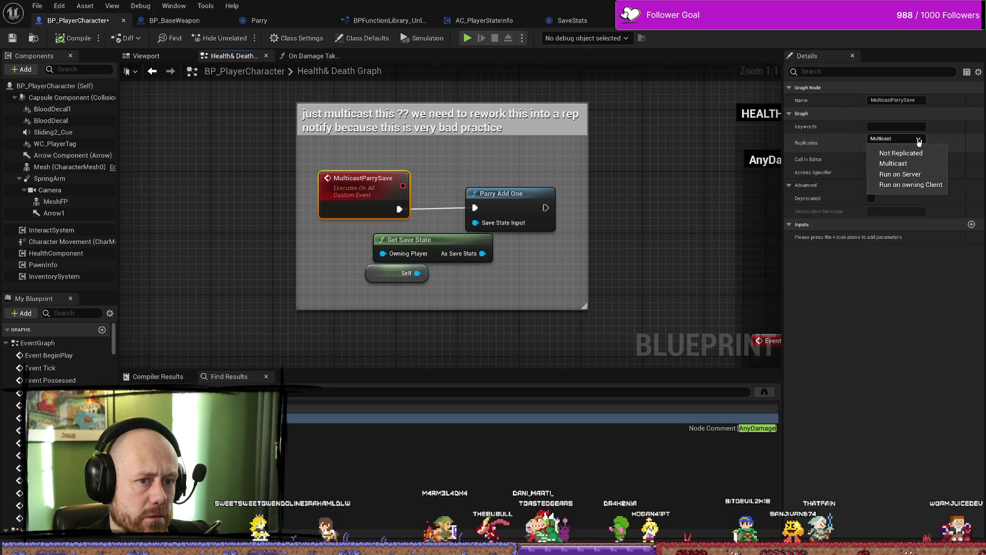
left_click(922, 191)
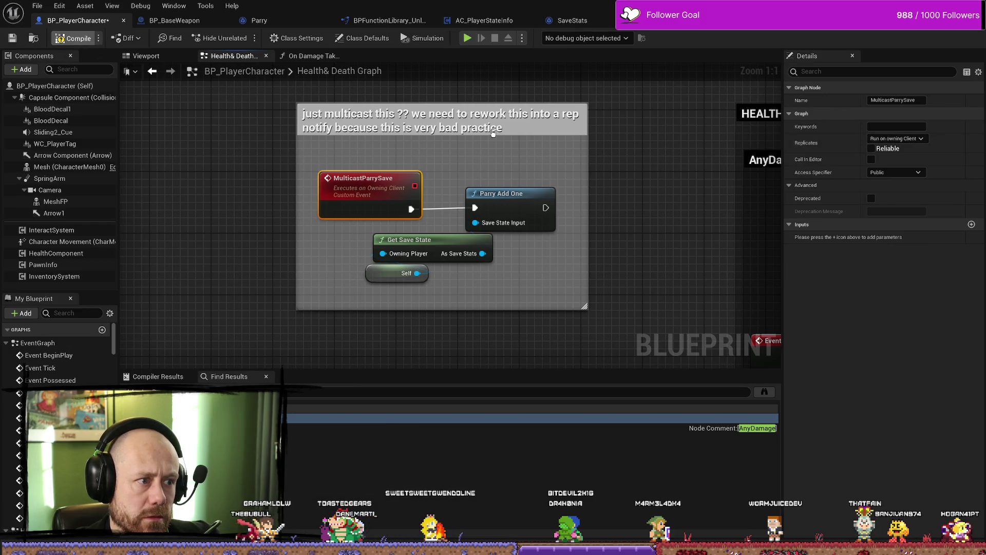
key("F7")
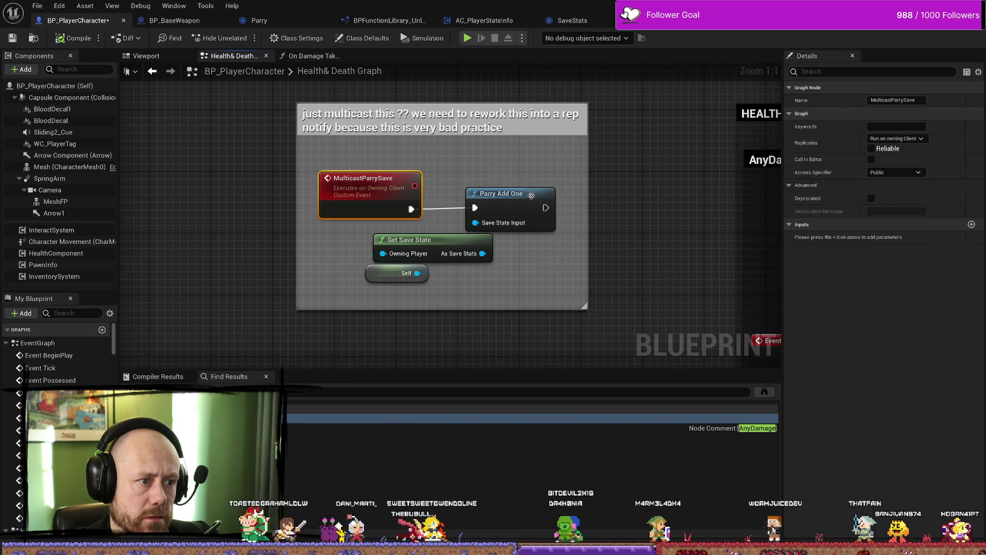